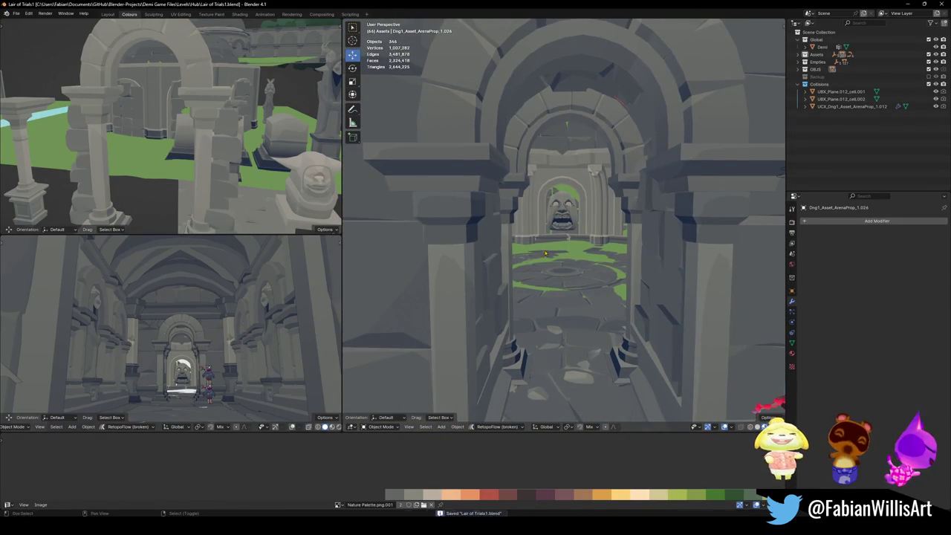
- Walk through the level in first person to inspect the archway, corridor and arched wall
key("shift+grave")
key("w")
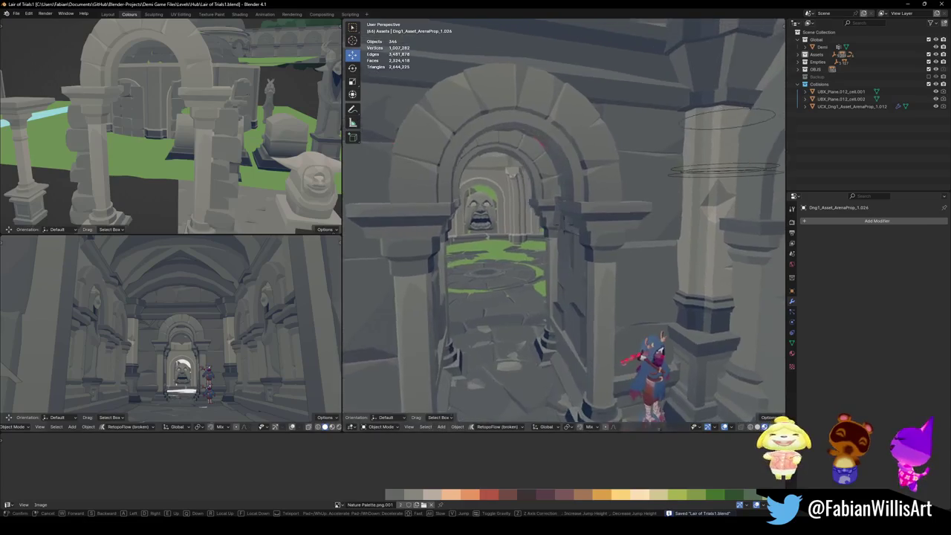
key("s")
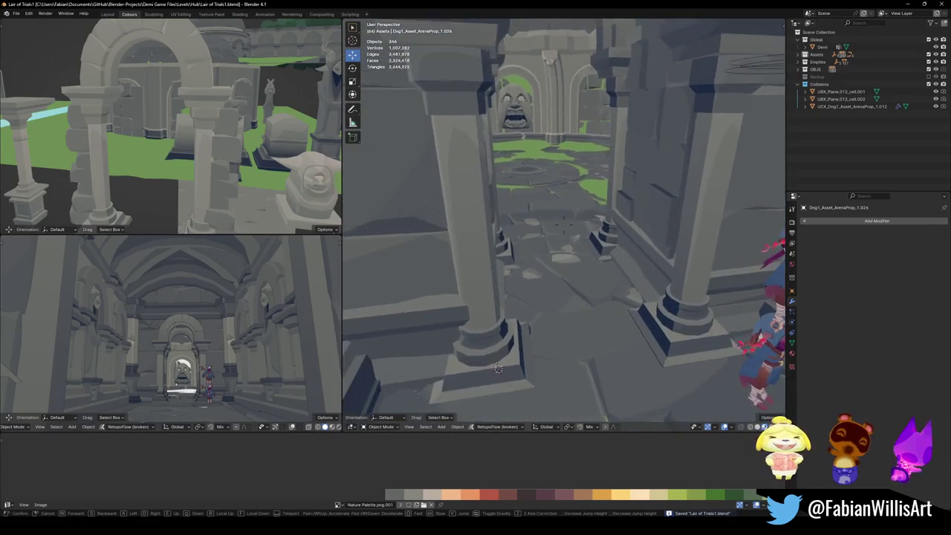
key("w")
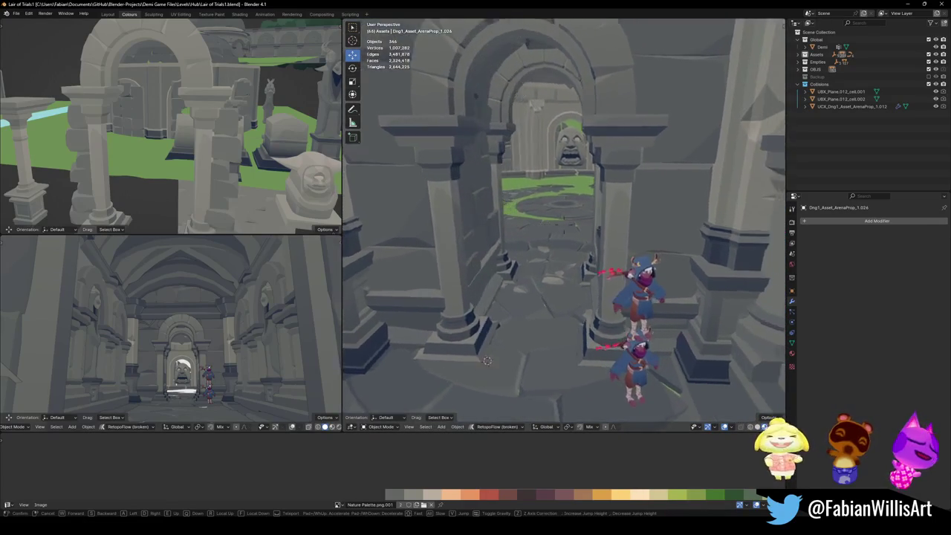
key("s")
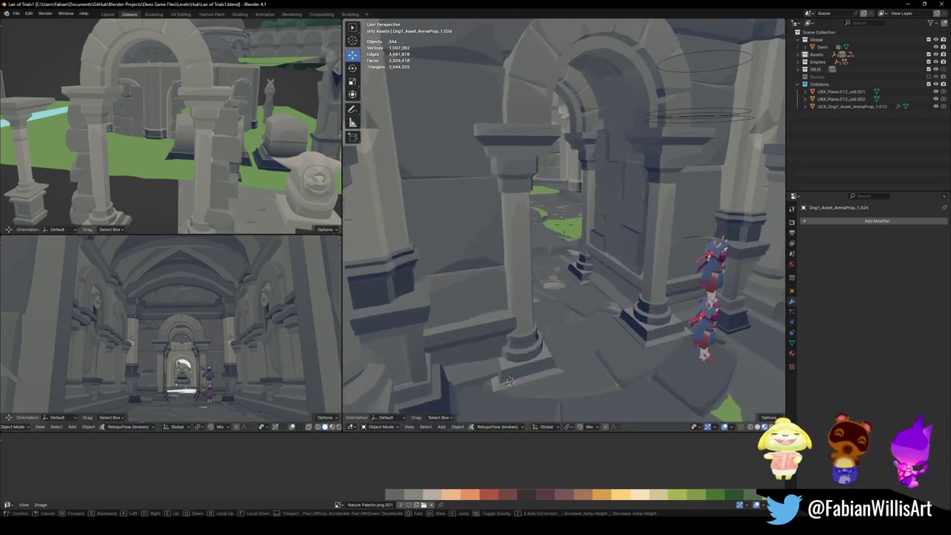
key("shift+grave")
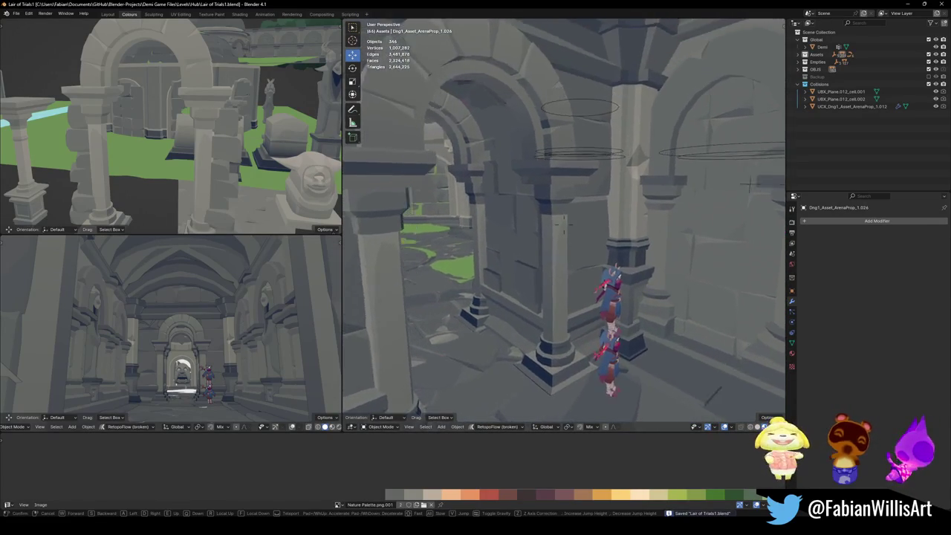
key("w")
key("s")
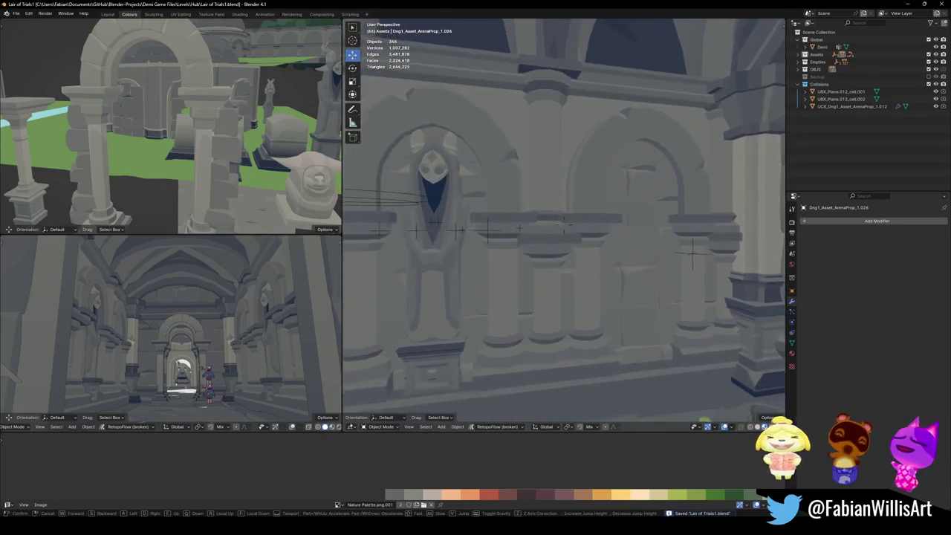
key("w")
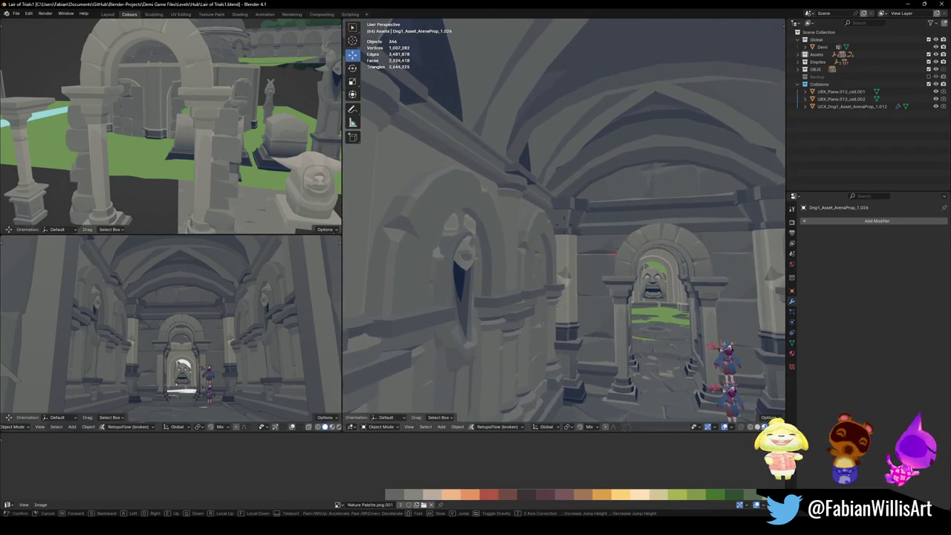
scroll(238, 290, "down", 5, "shift")
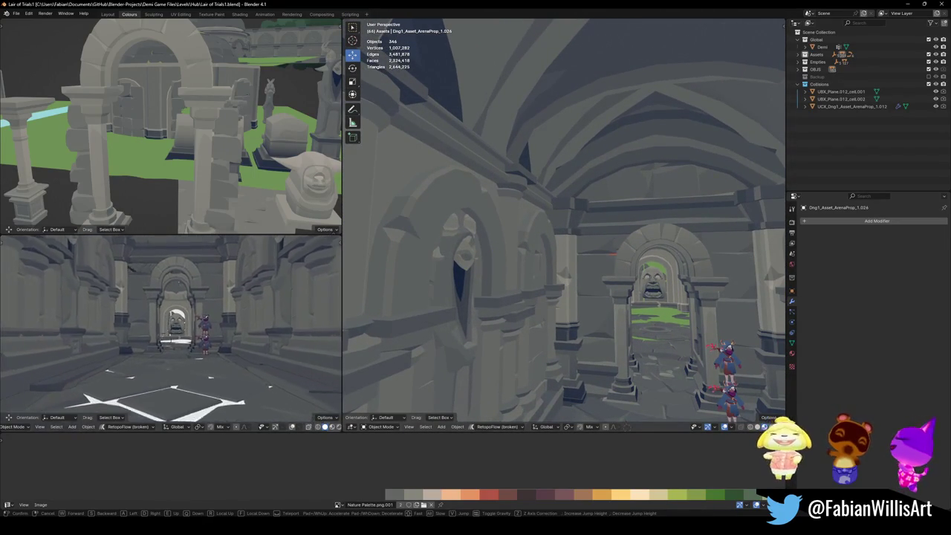
- Fly down the corridor and through the side archway into the arena with stone faces
key("shift+grave")
key("w")
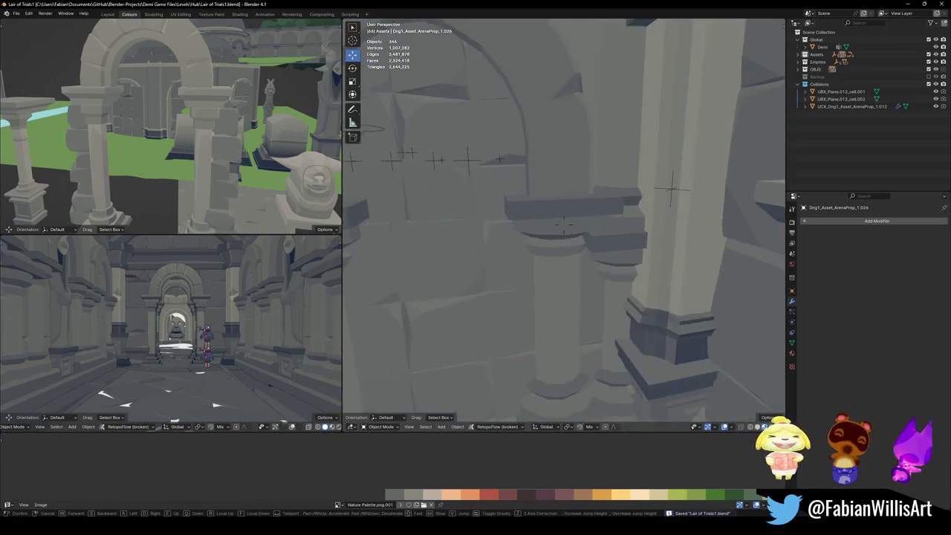
key("w")
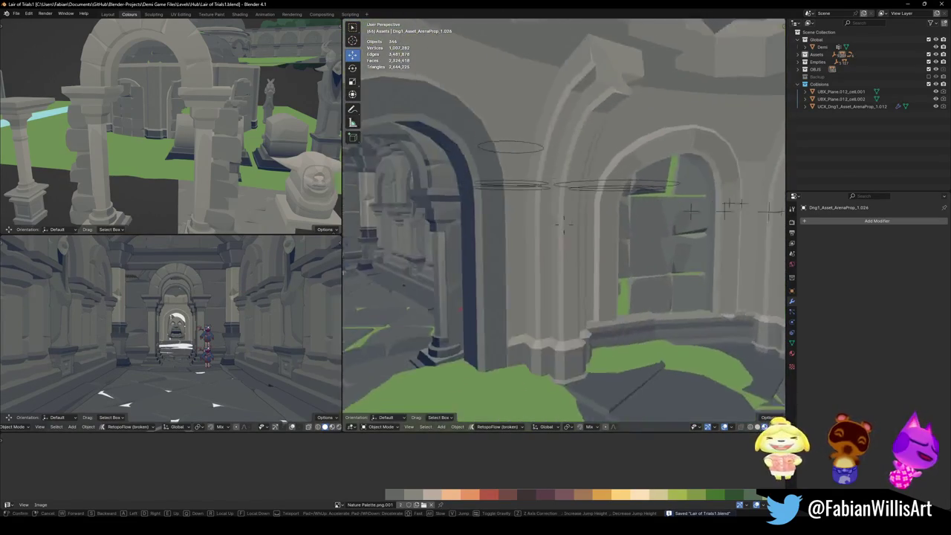
key("w")
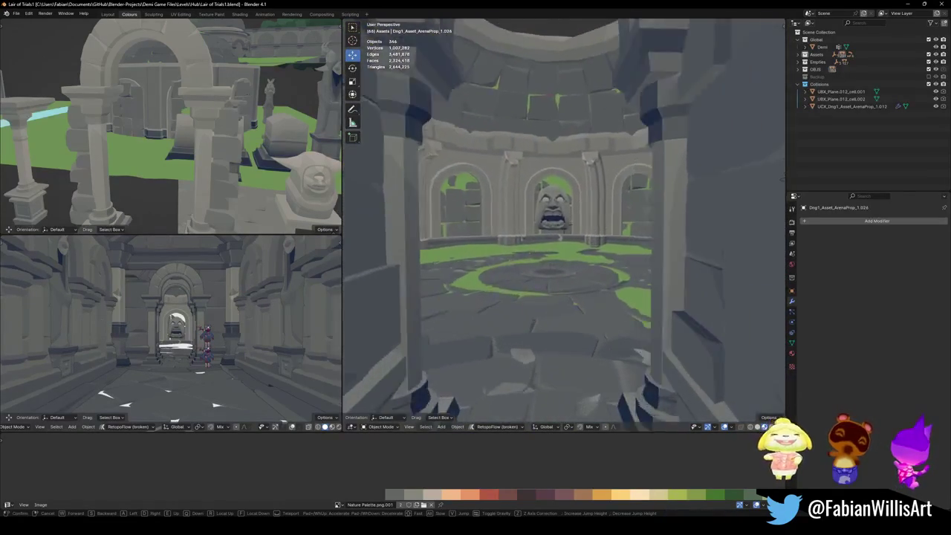
key("w")
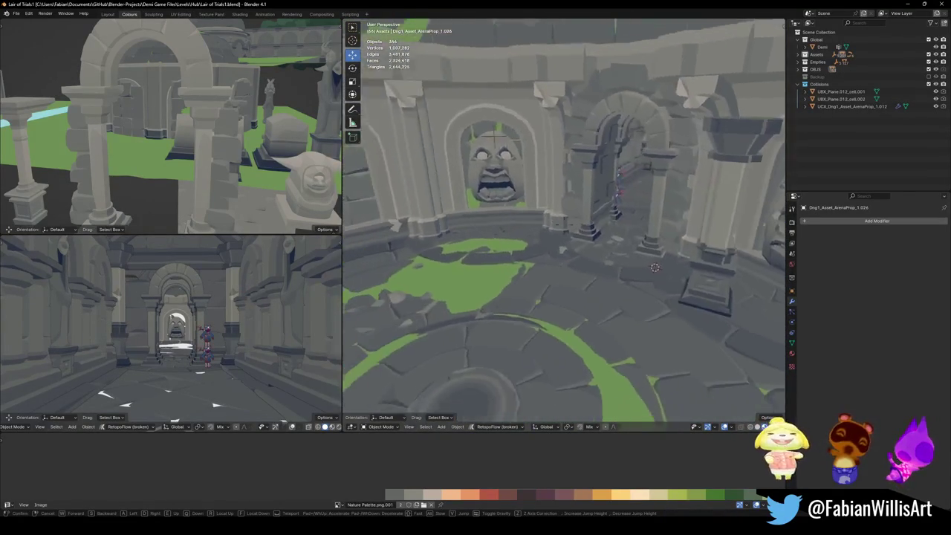
key("w")
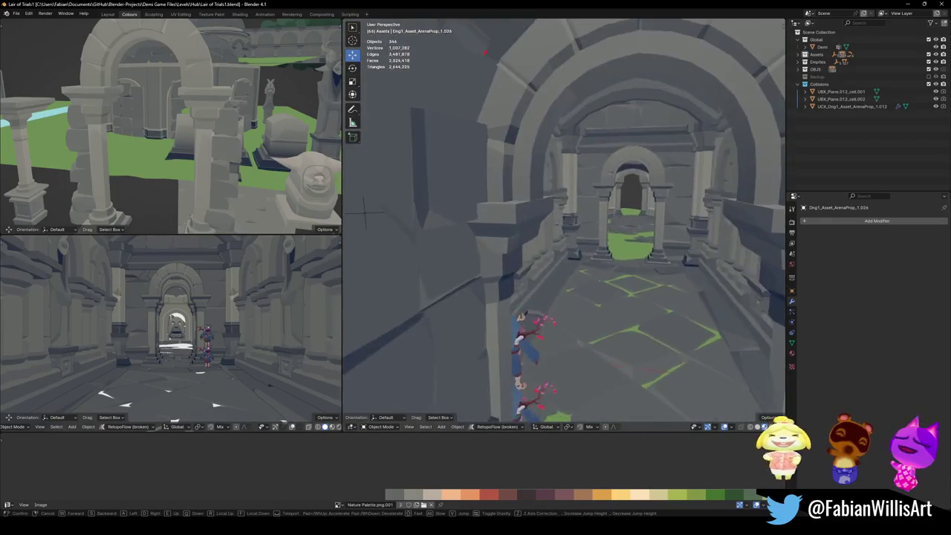
key("w")
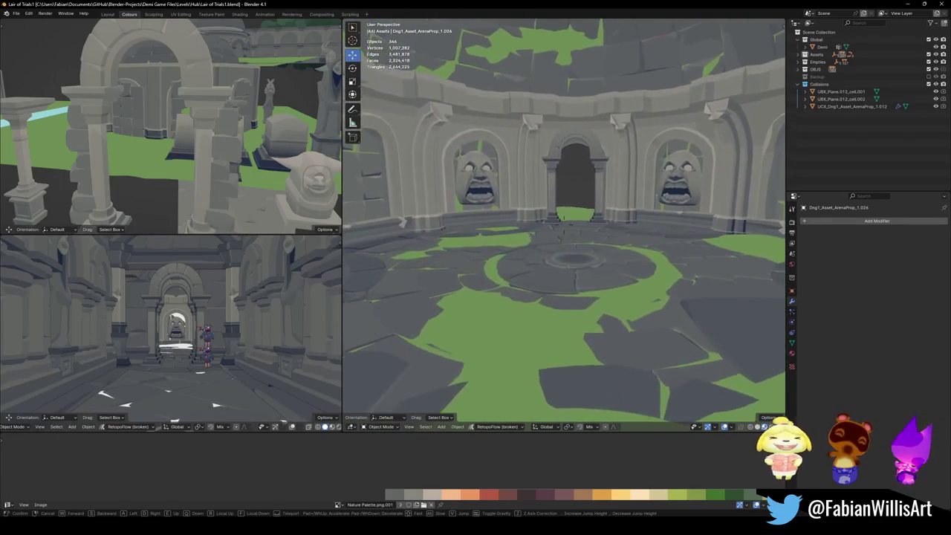
key("w")
key("w")
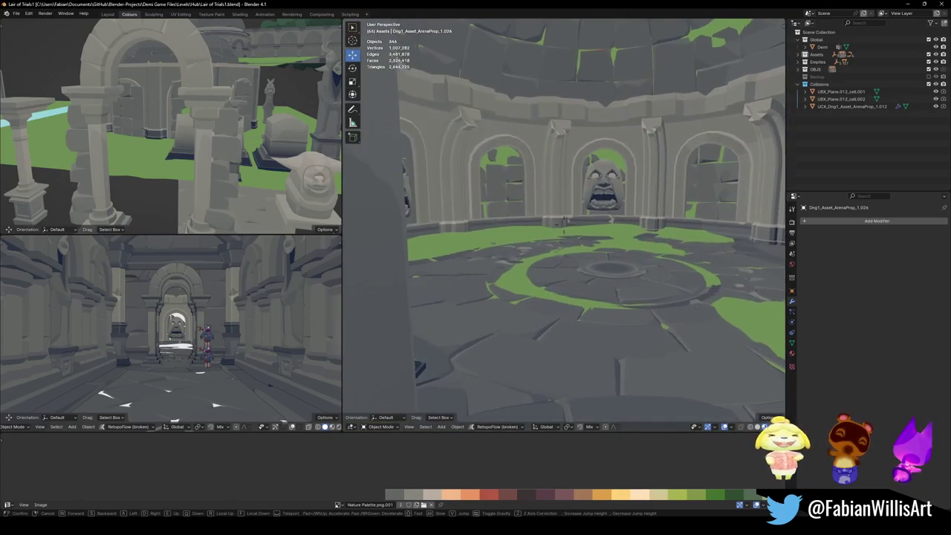
- Select the decimated stone face in the arena and delete it
left_click(628, 283)
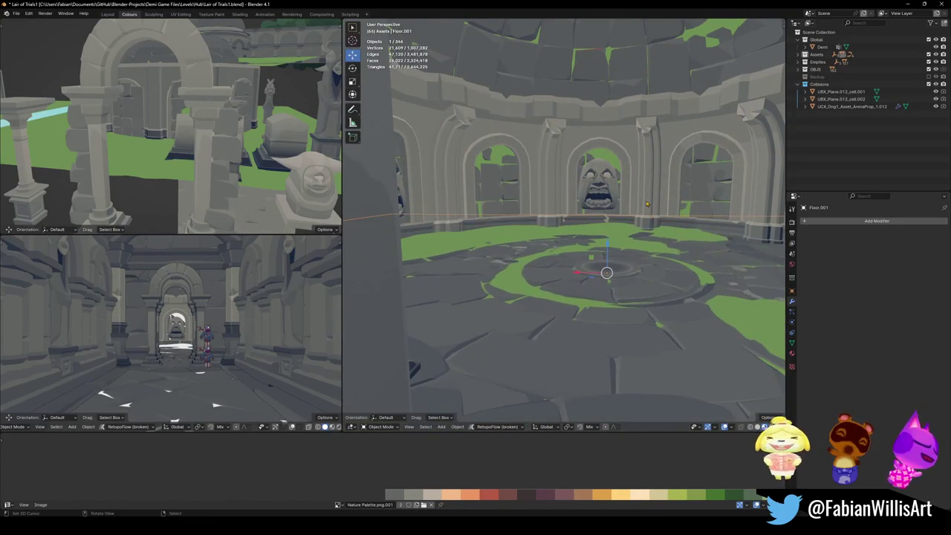
left_click(603, 197)
key("shift+grave")
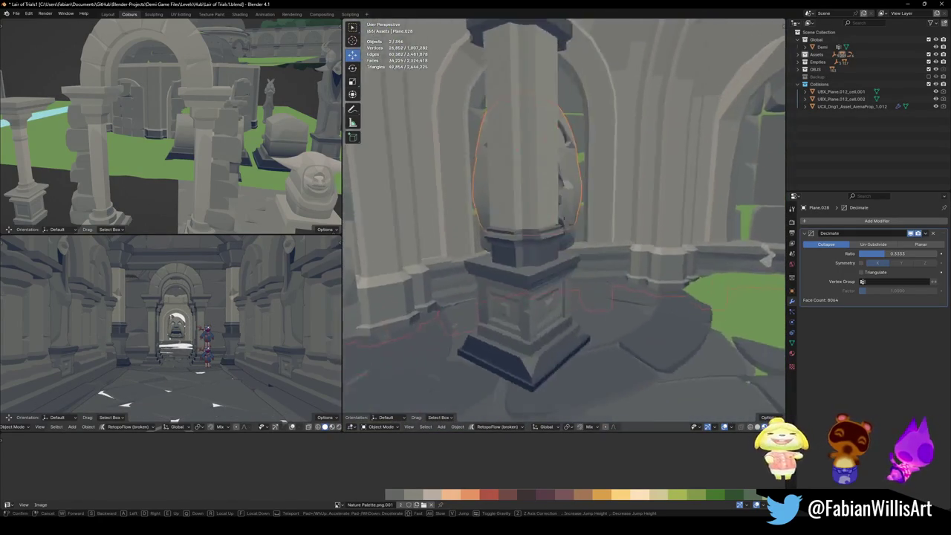
key("w")
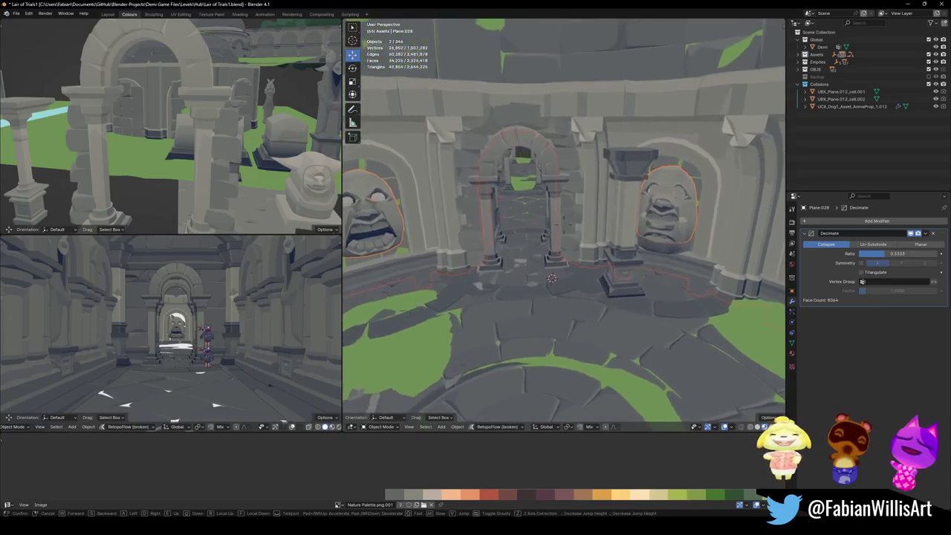
left_click(674, 212)
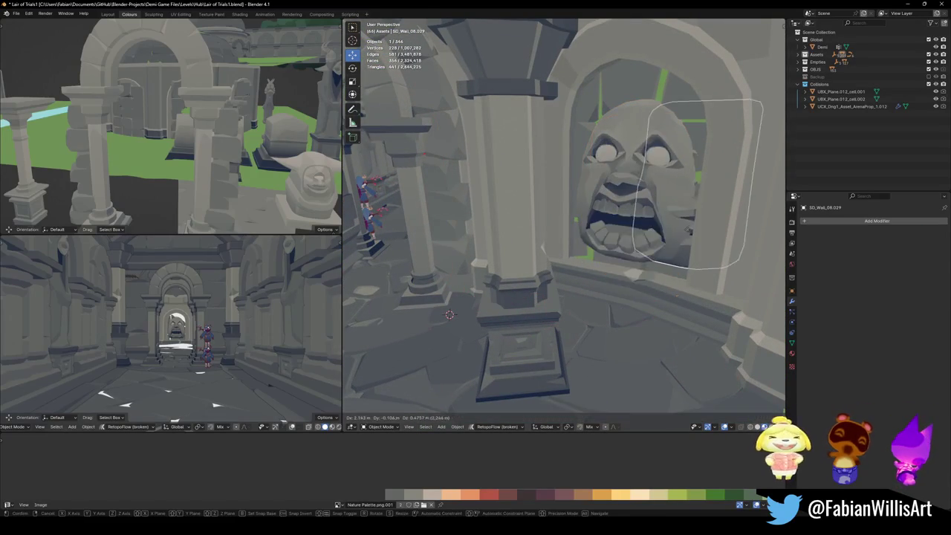
key("Delete")
- Move the arena floor Floor.001 to a slightly better position
middle_click_drag(688, 238, 665, 242)
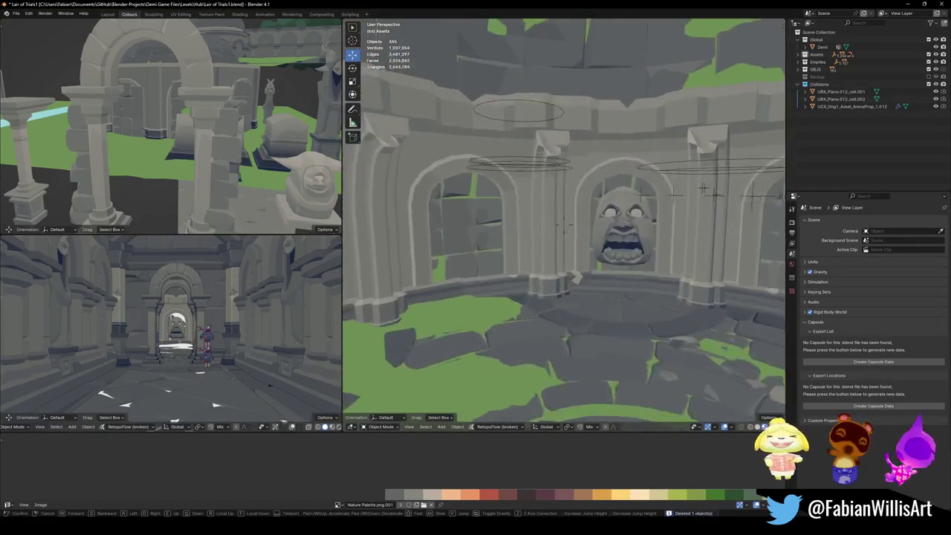
left_click(660, 266)
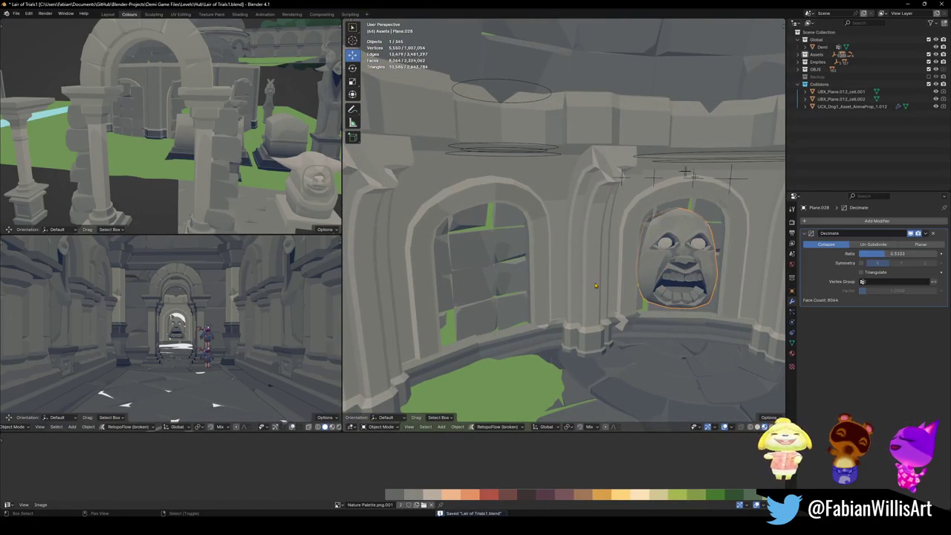
middle_click_drag(660, 267, 595, 285)
key("g")
key("Escape")
left_click(596, 285)
key("g")
left_click(588, 238)
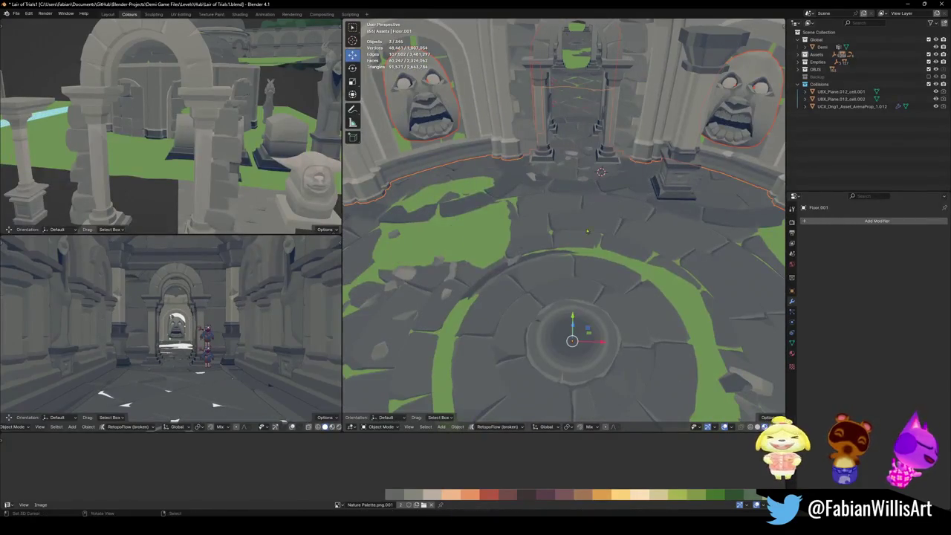
key("g")
left_click(549, 217)
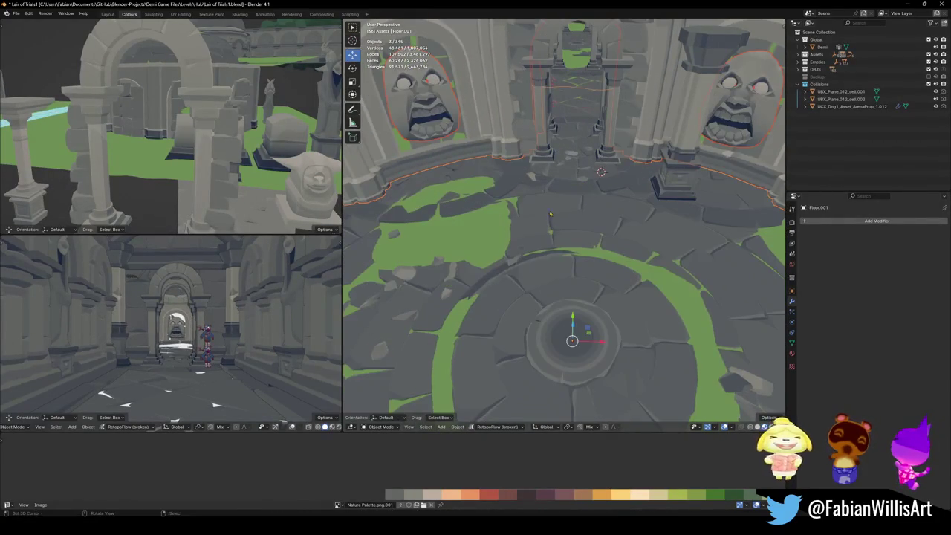
- Shift Floor.001 slightly near the back arch, then select MAP_LairOfTrials
left_click(571, 176)
left_click(571, 176)
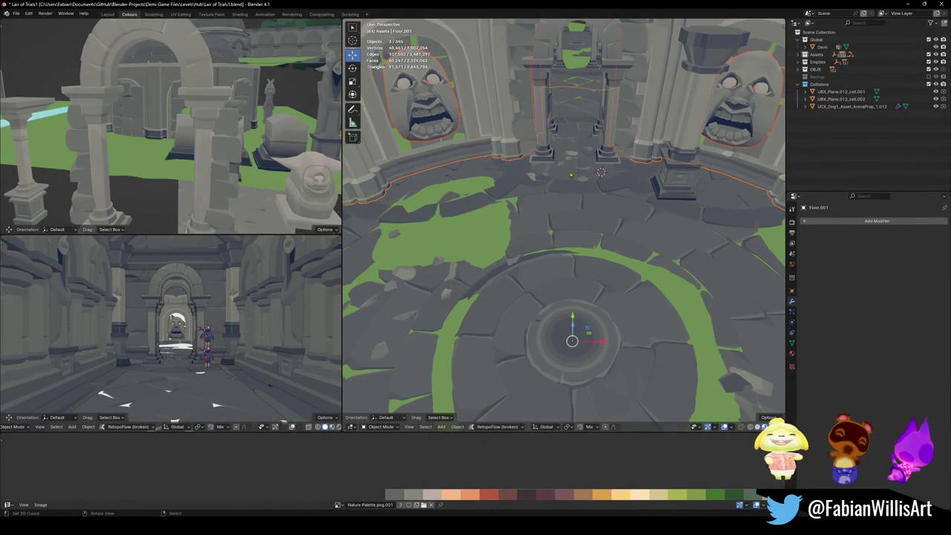
key("g")
left_click(567, 190)
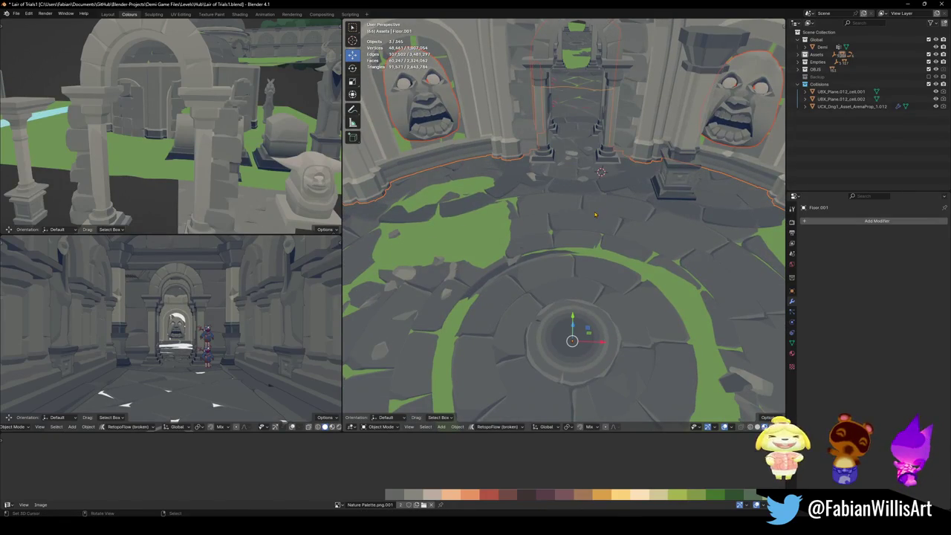
left_click(497, 127)
key("q")
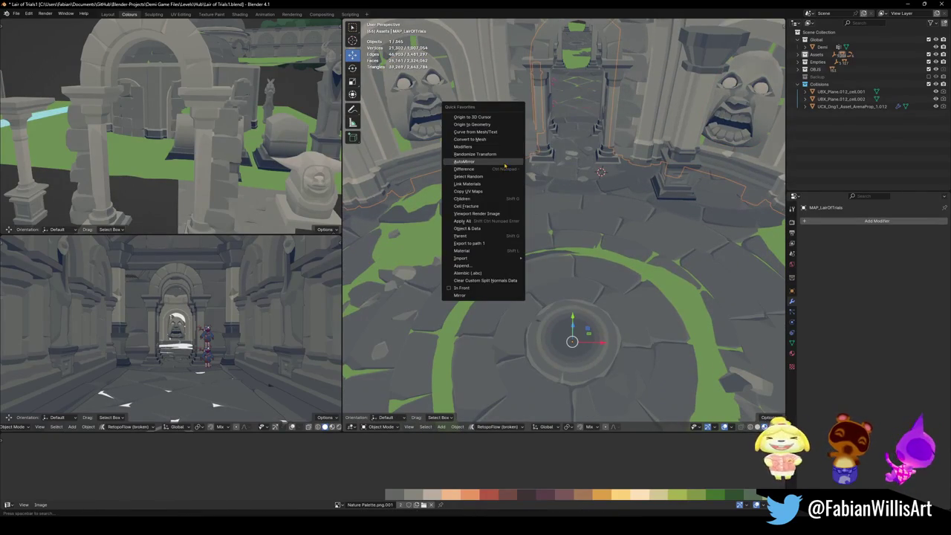
- Select the map's child pieces plus ring wall and arch, and move the ring into place
left_click(481, 199)
left_click(489, 130, "shift")
middle_click_drag(489, 130, 555, 158)
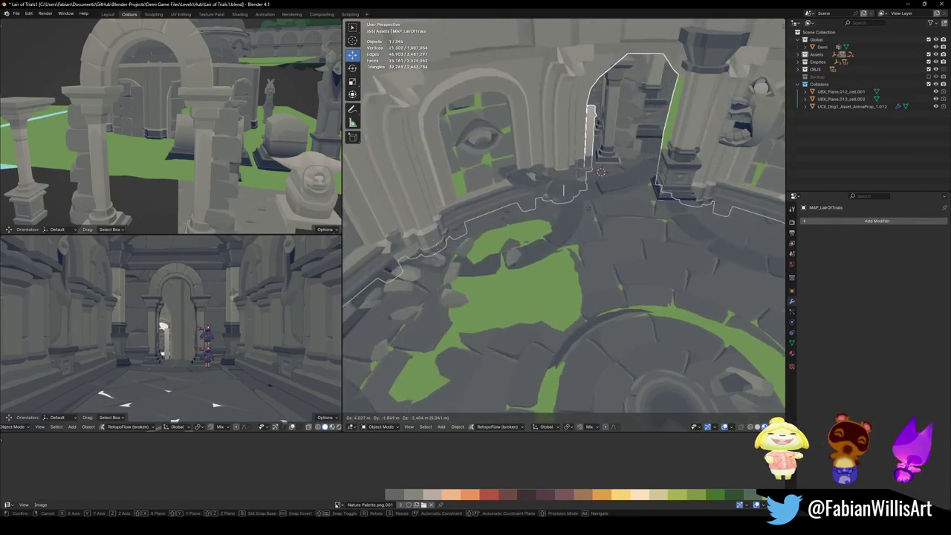
key("g")
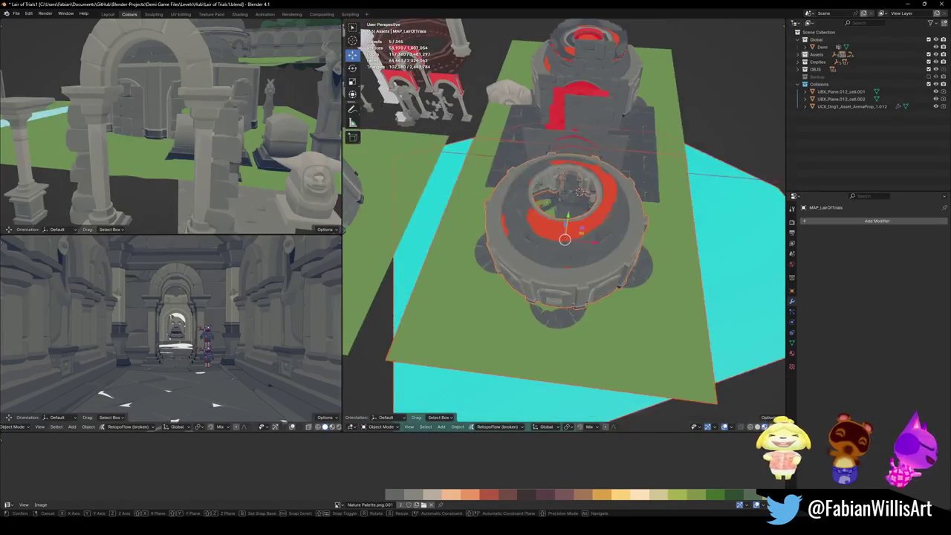
left_click(686, 295)
key("KP_Decimal")
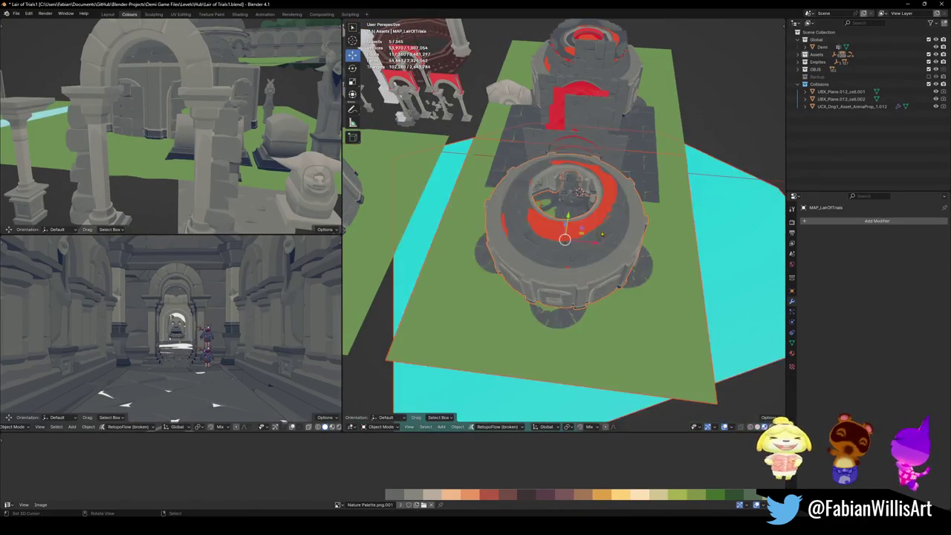
scroll(558, 193, "down", 8)
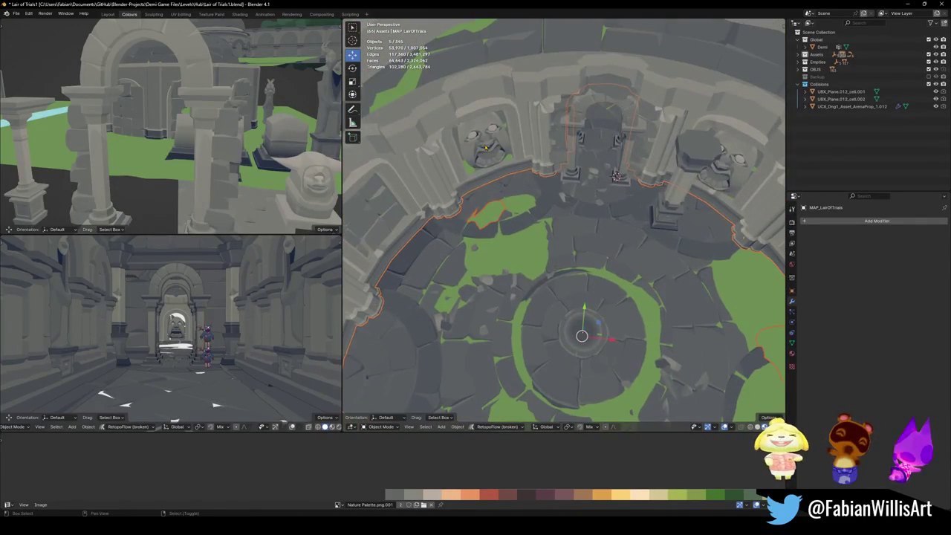
- Select Plane.028 and view the layout from top orthographic, showing both rings and the corridor
left_click(483, 141, "shift")
middle_click_drag(483, 141, 520, 221)
key("KP_7")
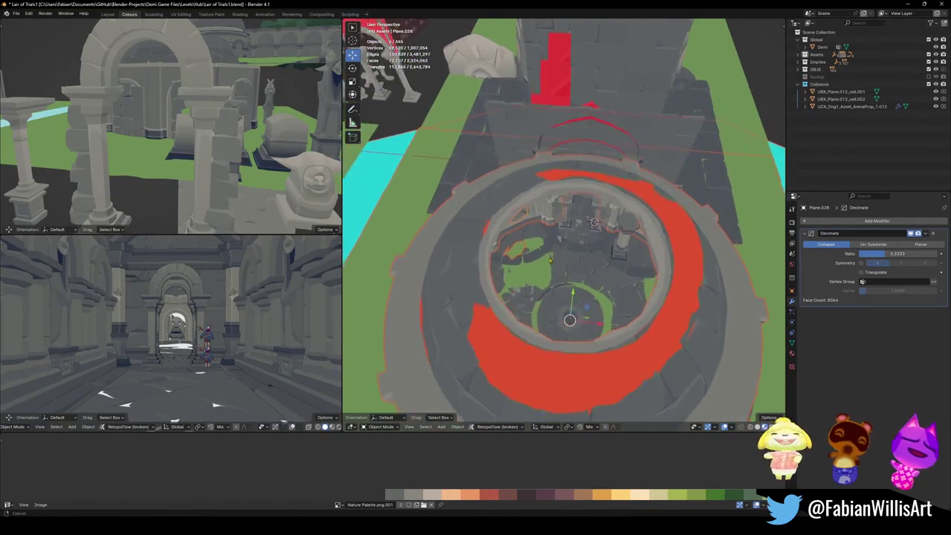
scroll(546, 259, "up", 2)
scroll(546, 260, "down", 5)
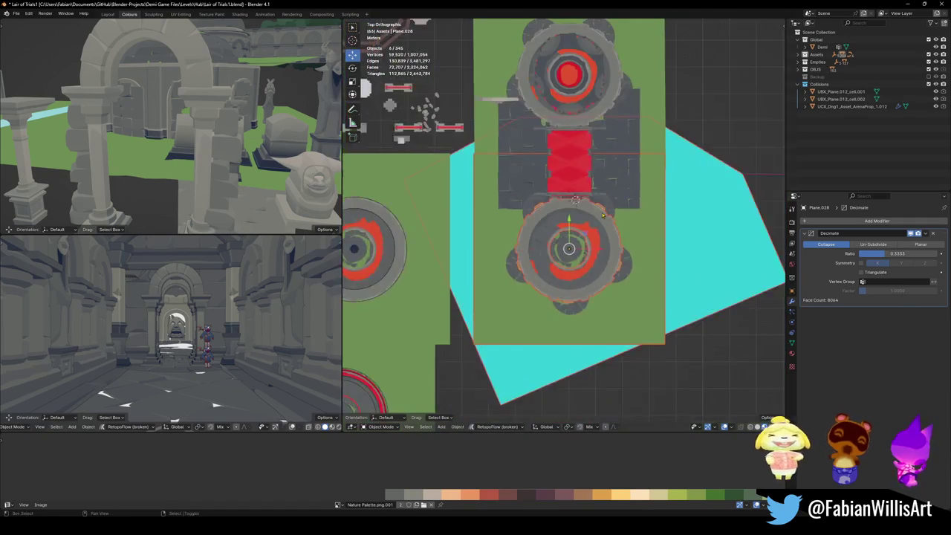
middle_click_drag(546, 260, 589, 337, "shift")
- Duplicate the ring room 111.17 m along the Y axis
key("shift+d")
key("y")
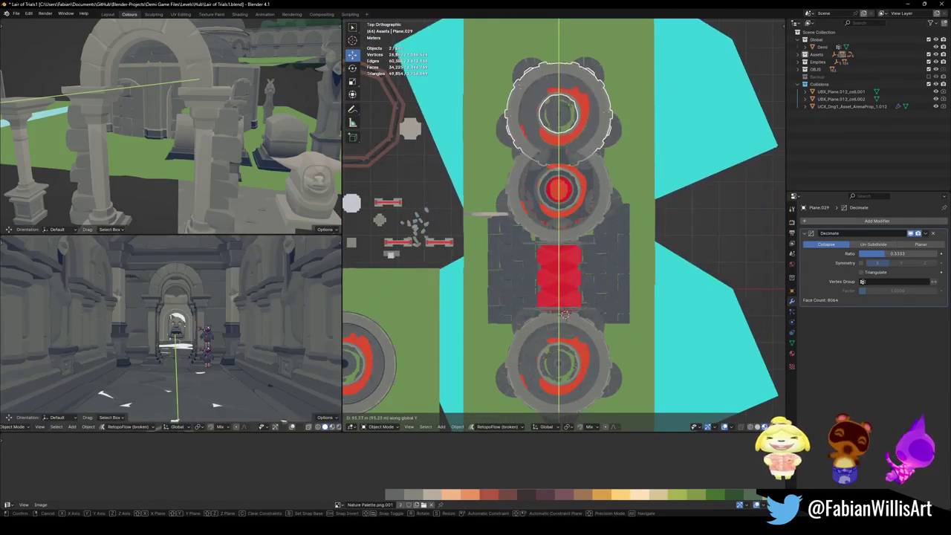
key("Return")
middle_click_drag(569, 137, 573, 186, "shift")
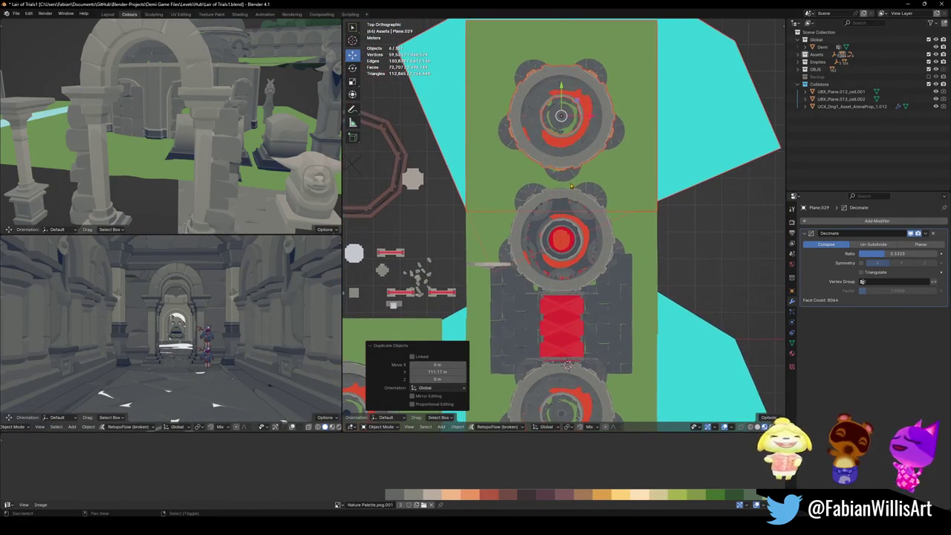
key("KP_Decimal")
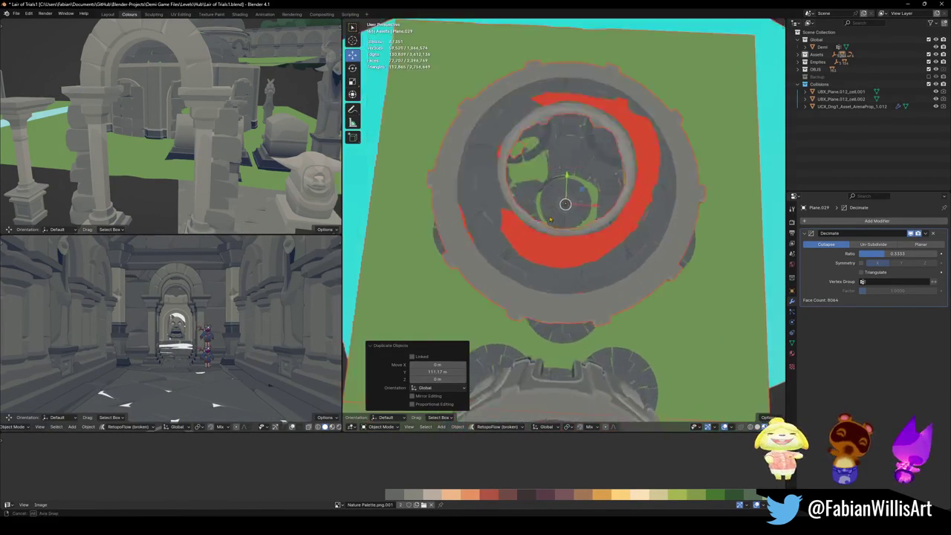
middle_click_drag(564, 147, 506, 188)
- Parent the copy to MAP_LairOfTrials.002 with Keep Transform and save the file
left_click(505, 188, "shift")
key("ctrl+p")
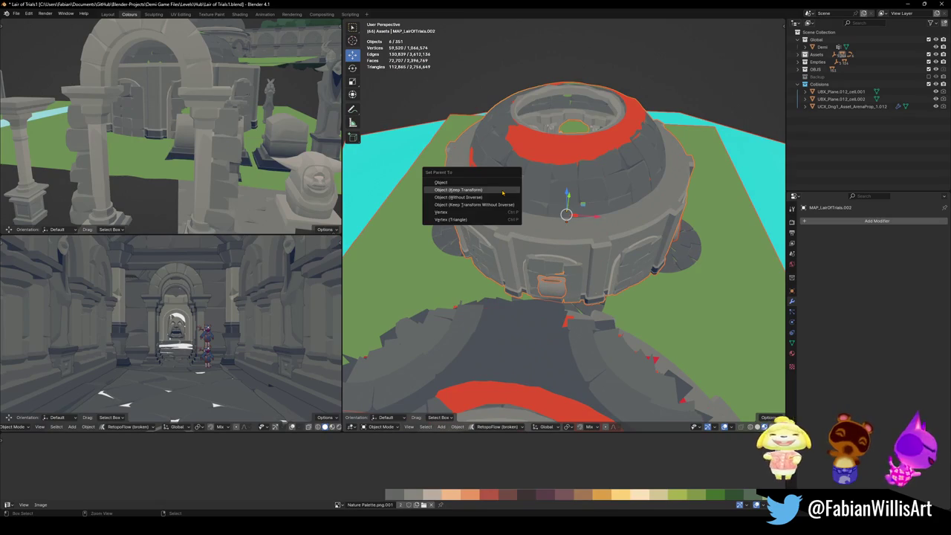
left_click(502, 192)
key("ctrl+s")
left_click(581, 187)
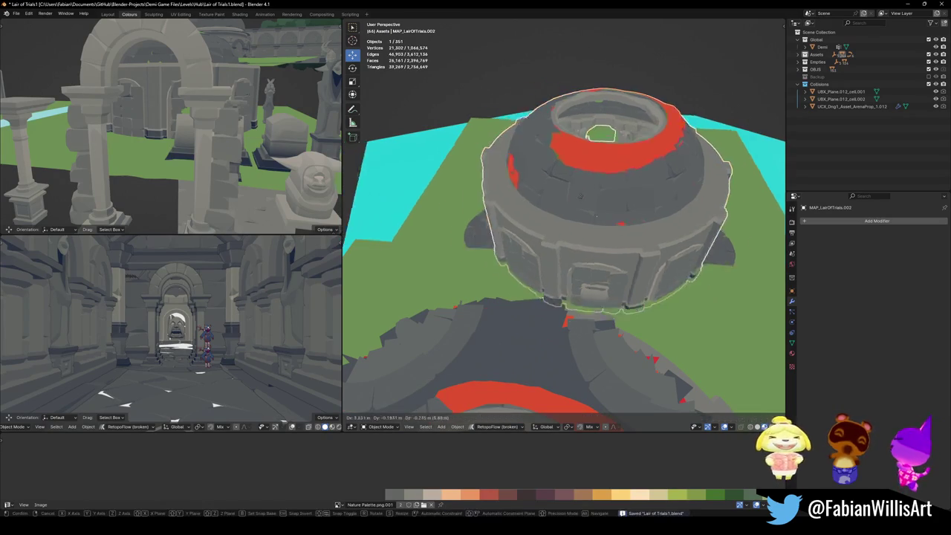
- Snap the 3D cursor to the upper ring's centre and select the lower ring's floor disc
scroll(582, 187, "down", 5)
middle_click_drag(582, 187, 503, 347)
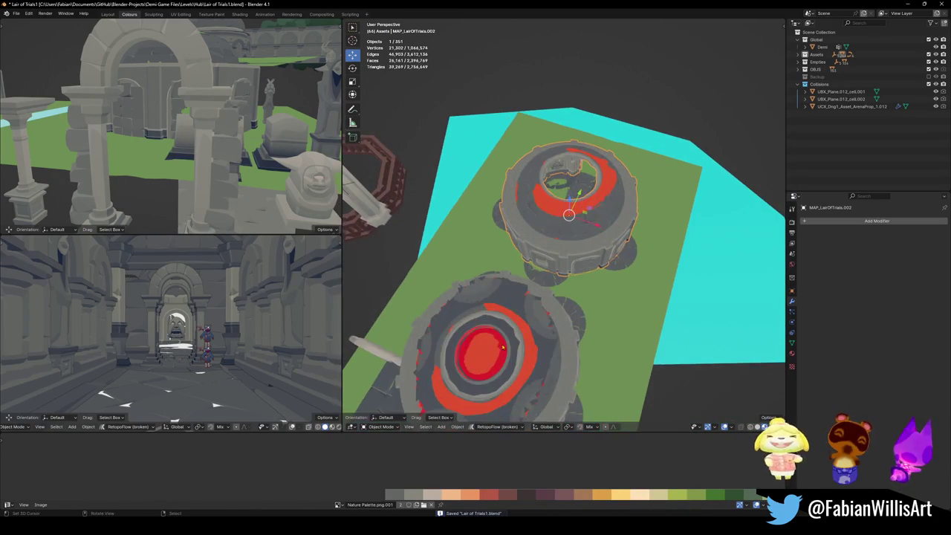
left_click(496, 355)
key("ctrl+z")
key("ctrl+z")
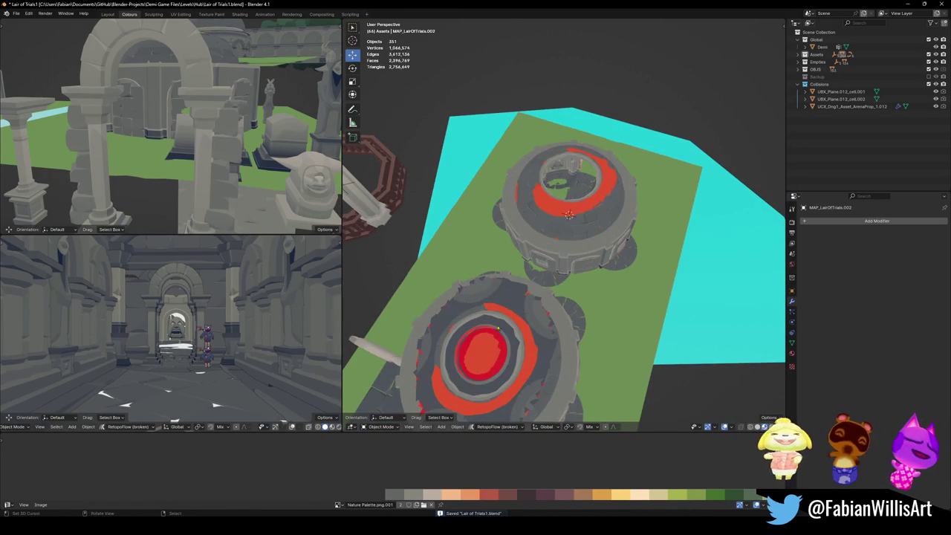
key("shift+s")
left_click(554, 219)
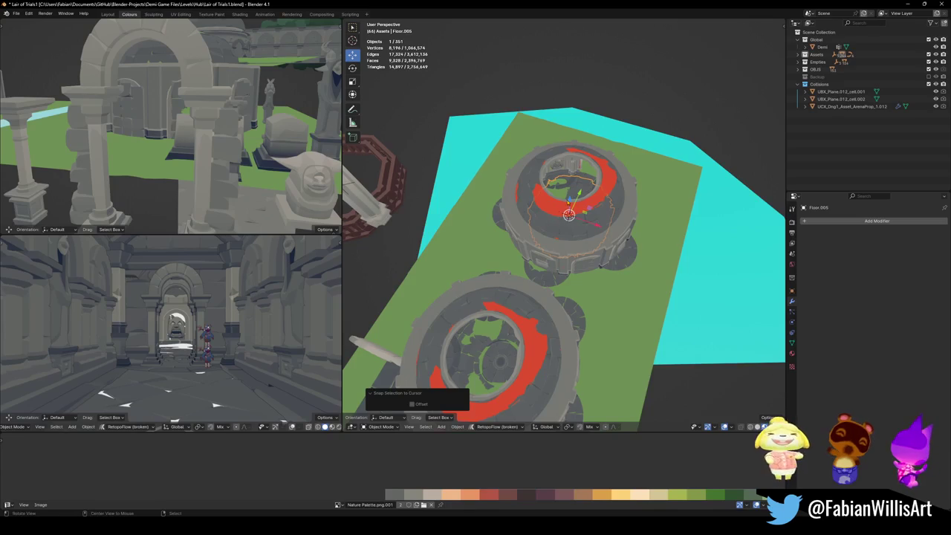
- Raise Floor.005 20.345 m along Z into the domed room
key("g")
key("z")
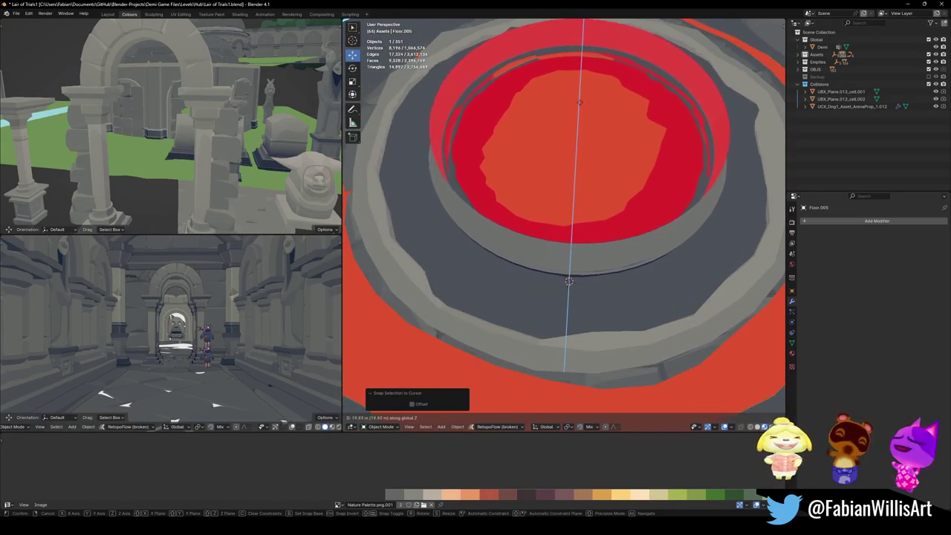
left_click(568, 280)
key("KP_Decimal")
scroll(546, 149, "up", 5)
key("g")
key("z")
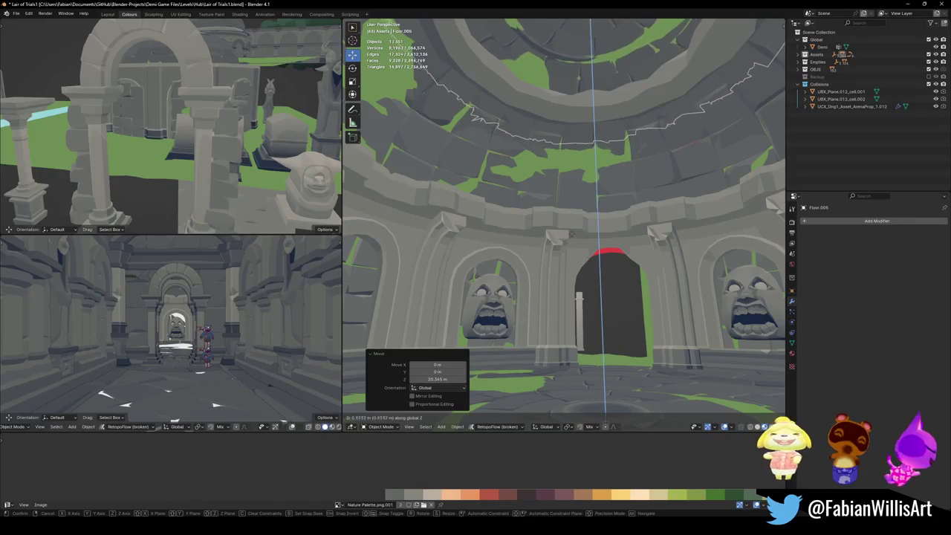
right_click(562, 256)
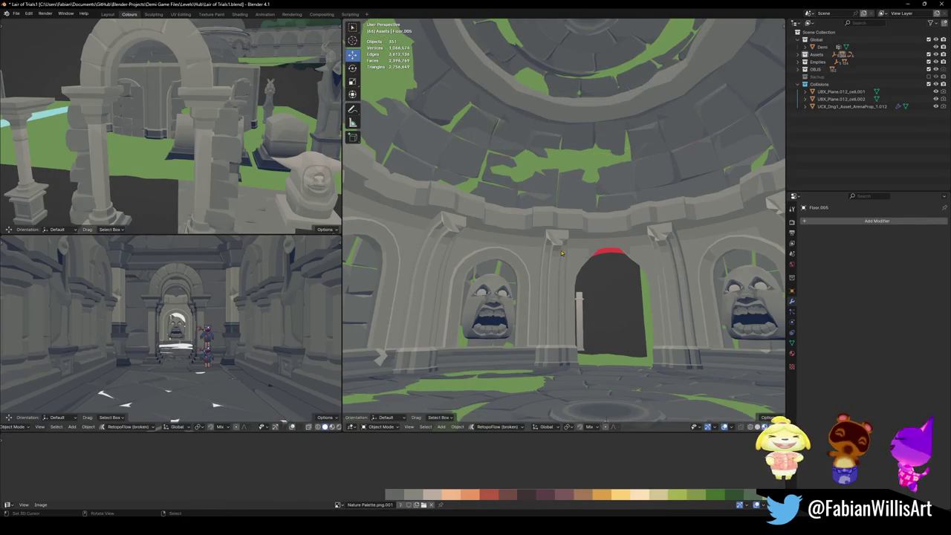
left_click(570, 157)
- Parent the floor to MAP_LairOfTrials.002 with Keep Transform
left_click(567, 132)
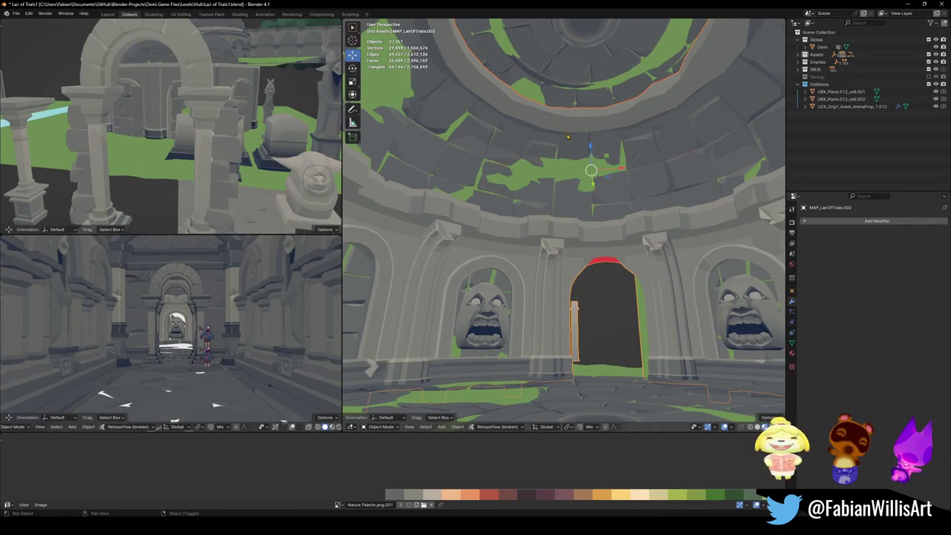
key("ctrl+p")
left_click(558, 145)
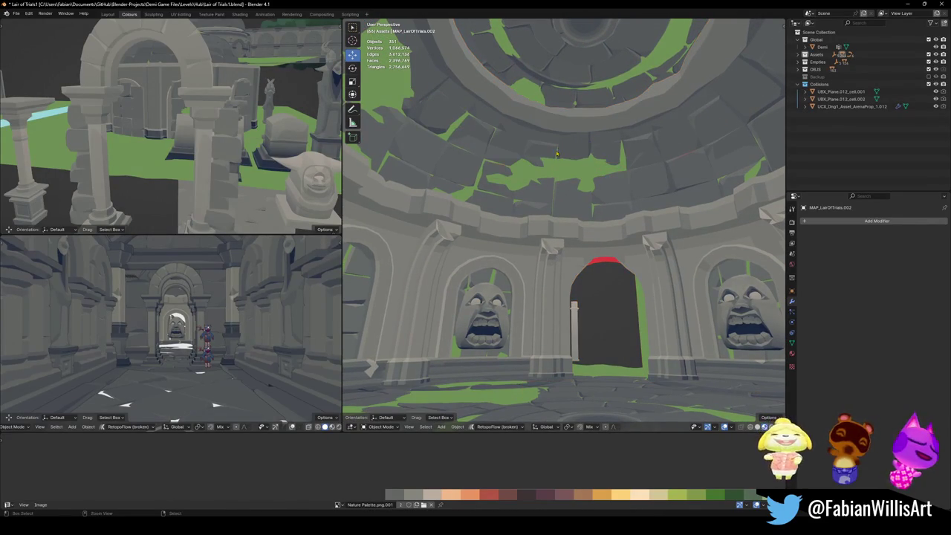
- Enter Edit Mode on the red-topped doorway mesh and clear its selection
mouse_move(562, 251)
left_mouse_down("alt")
mouse_move(678, 232)
mouse_move(566, 286)
left_mouse_up("alt")
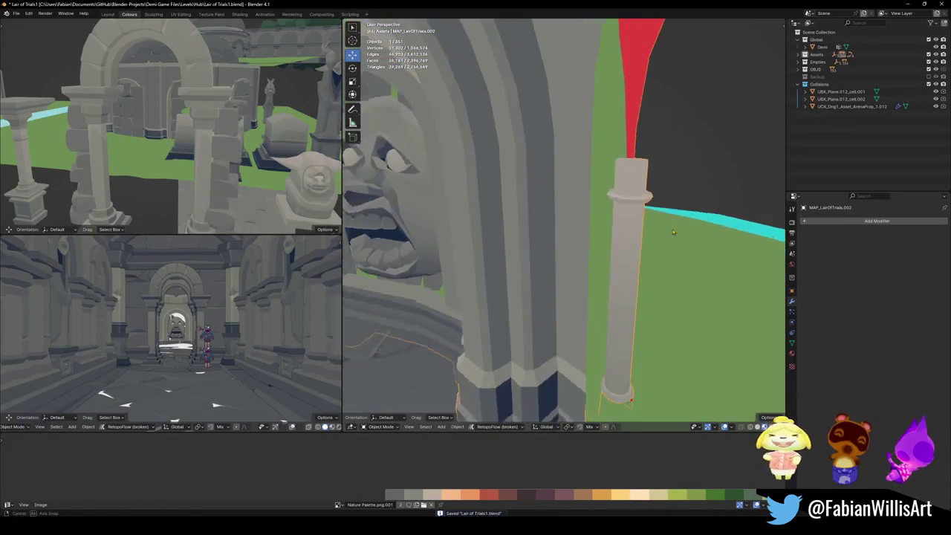
key("Tab")
key("a")
key("alt+a")
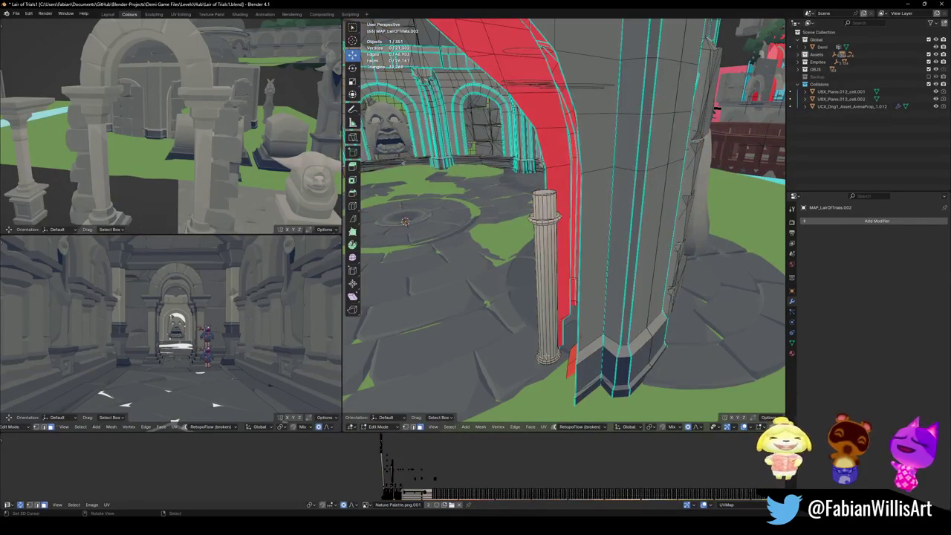
- Select the linked column beside the red doorway and delete its vertices
key("l")
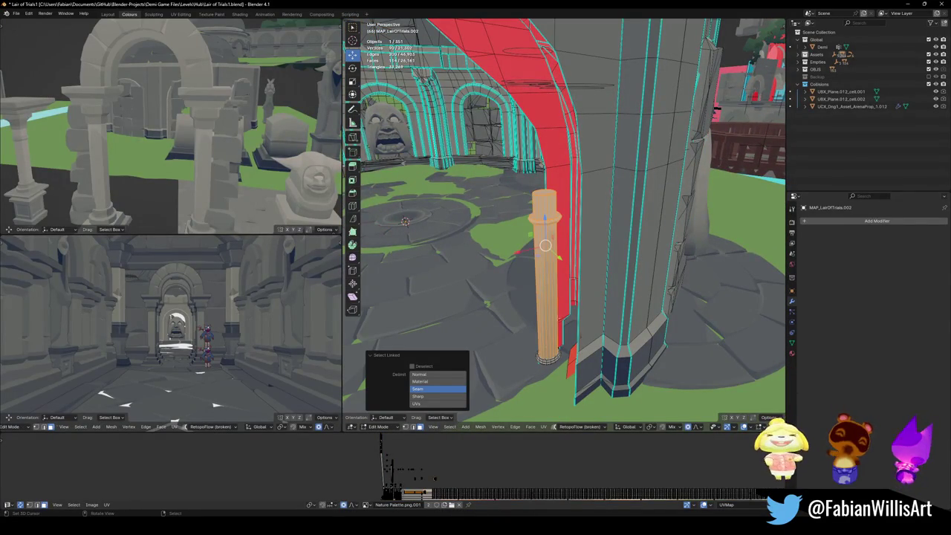
key("x")
left_click(546, 304)
mouse_move(546, 303)
middle_mouse_down()
mouse_move(546, 286)
mouse_move(598, 272)
middle_mouse_up()
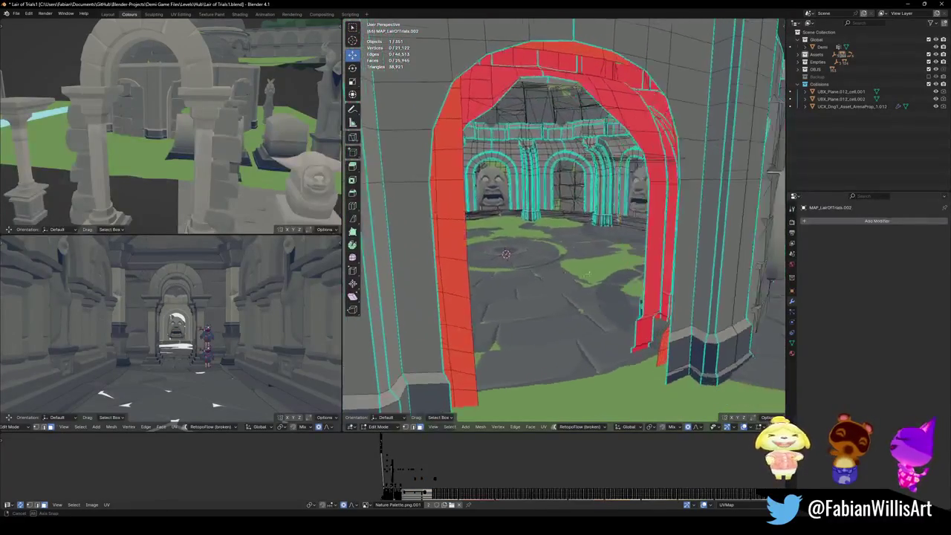
mouse_move(443, 259)
middle_mouse_down()
mouse_move(624, 228)
mouse_move(589, 252)
middle_mouse_up()
scroll(589, 252, "up", 5)
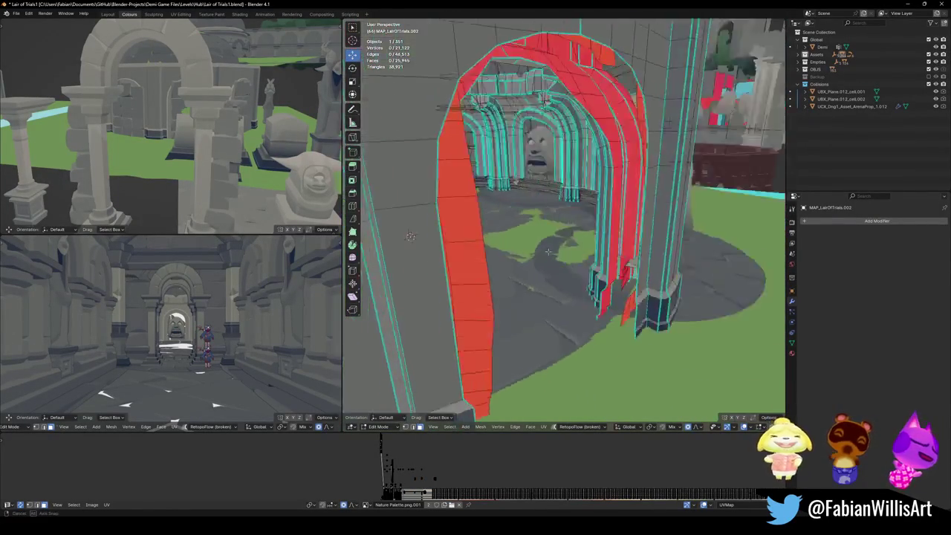
- Return to Object Mode and save Lair of Trials1.blend
key("Tab")
scroll(589, 252, "down", 5)
key("ctrl+s")
scroll(587, 249, "up", 4)
key("shift+grave")
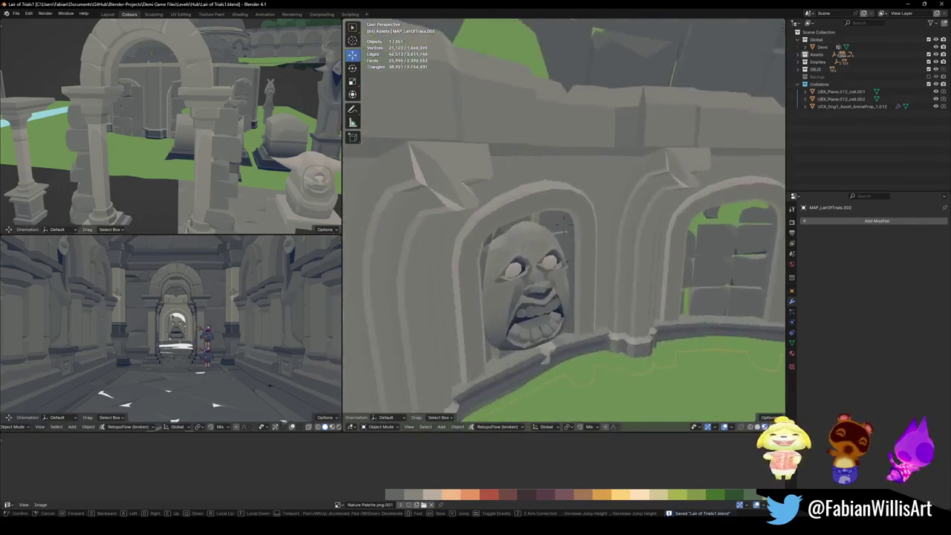
- Fly over and into the rotunda, approaching the face-statue wall
key("s")
key("w")
key("s")
key("w")
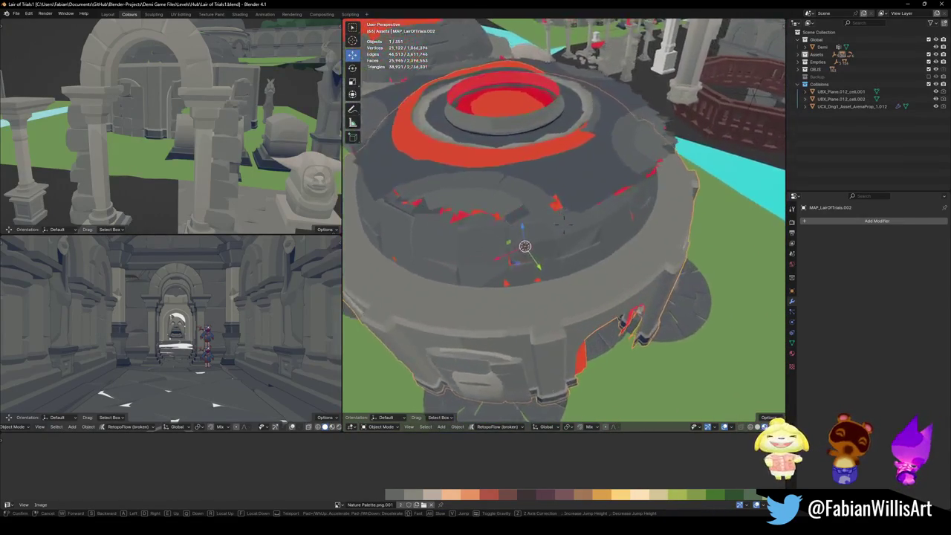
key("s")
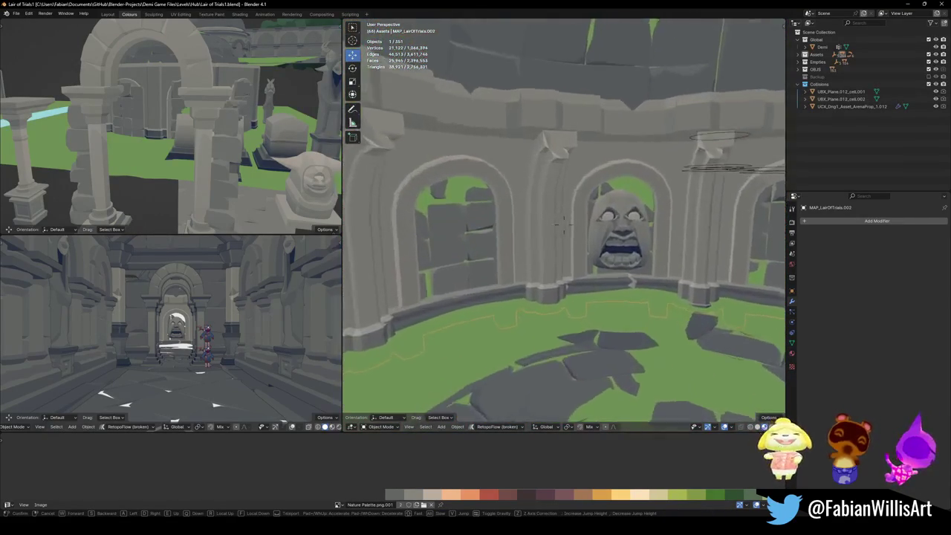
key("w")
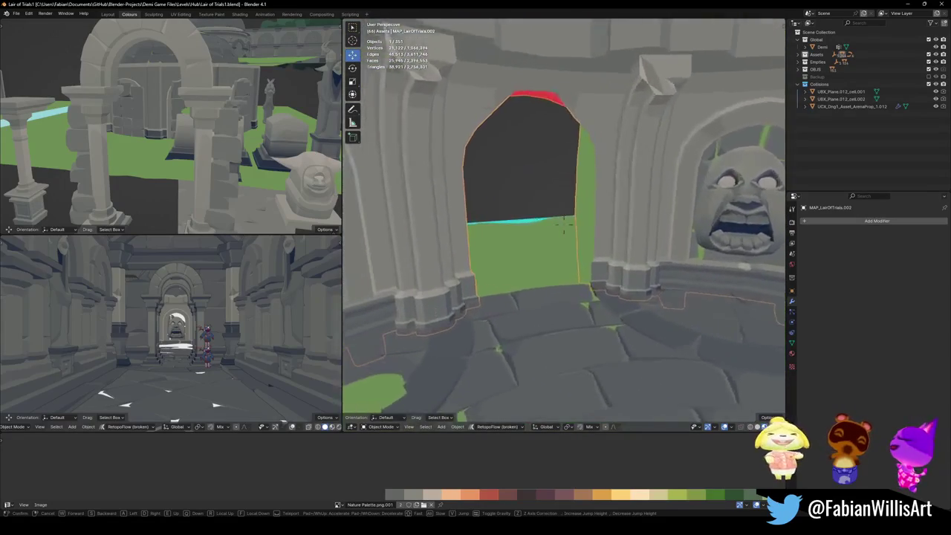
key("w")
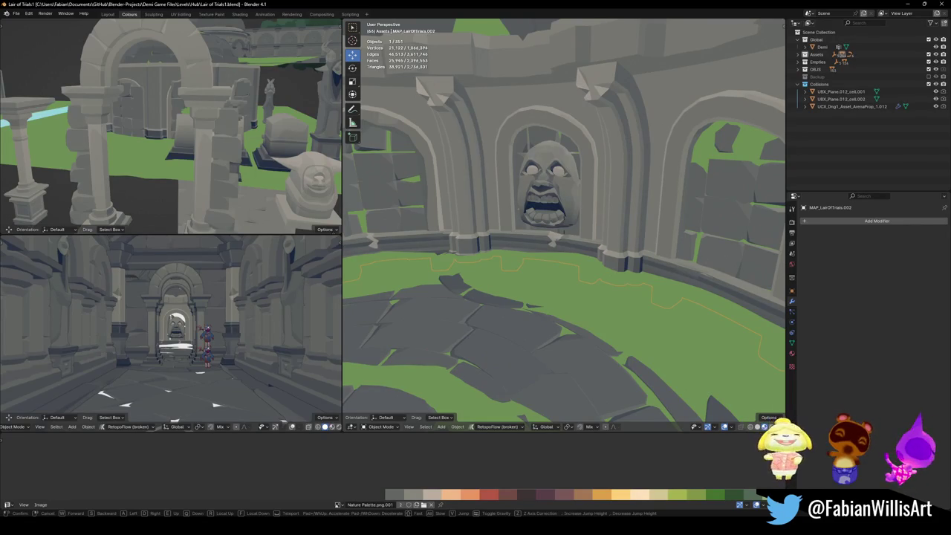
- Inspect the three arches, view the domed room from above, and reposition the round tower
key("s")
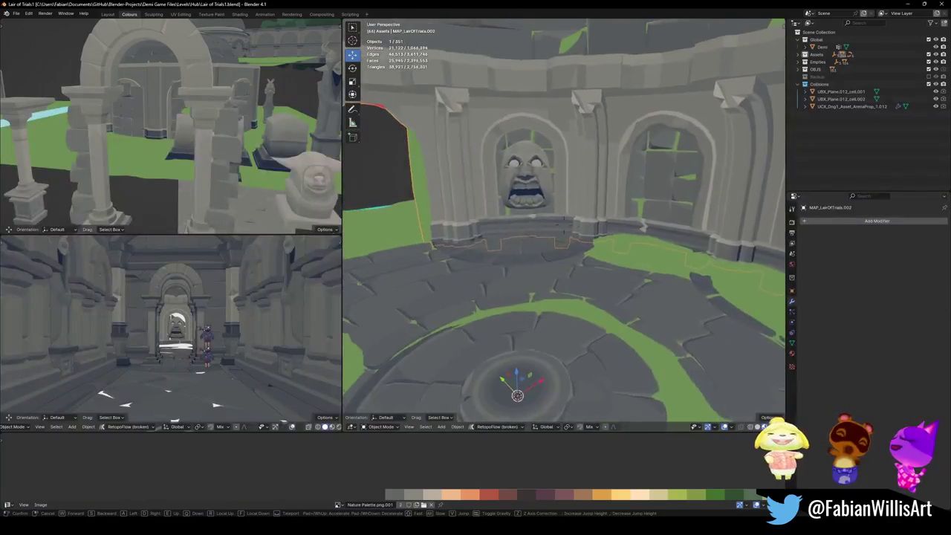
key("w")
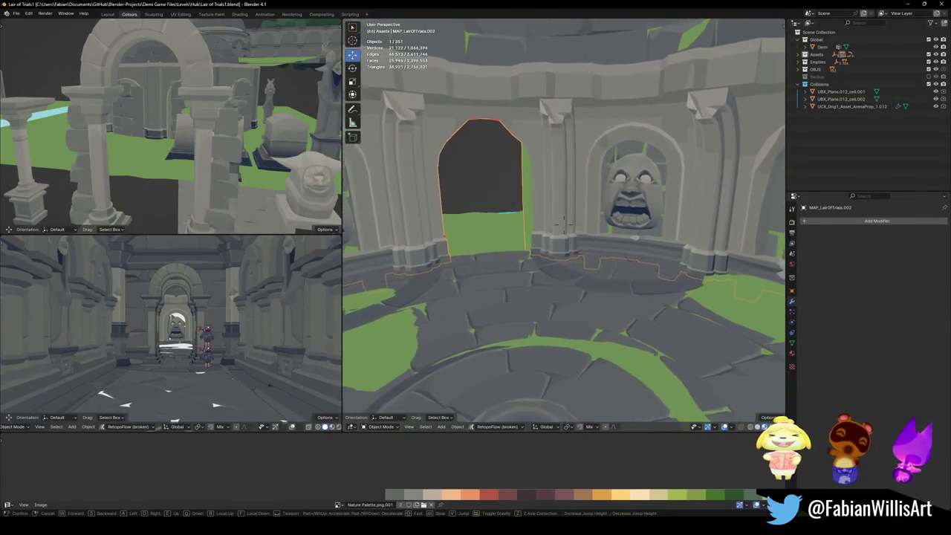
key("s")
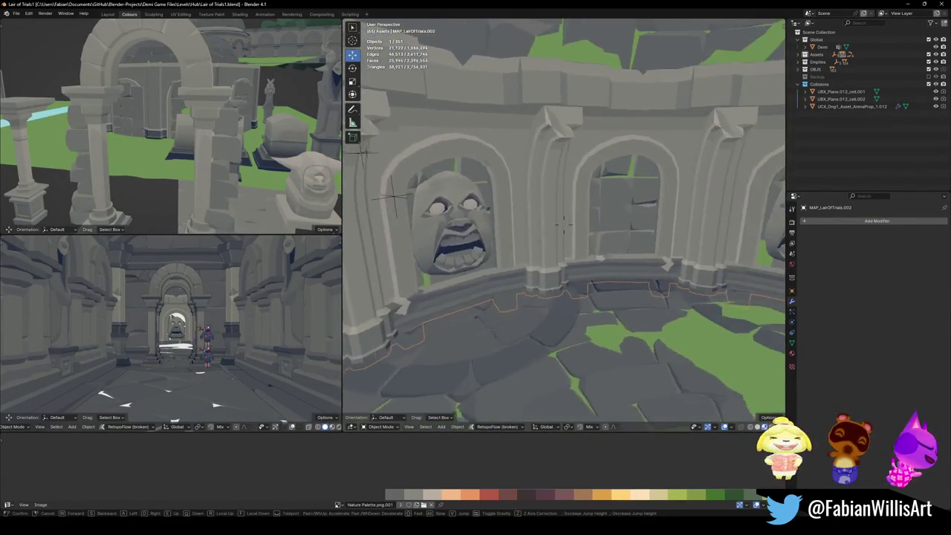
key("w")
key("e")
key("w")
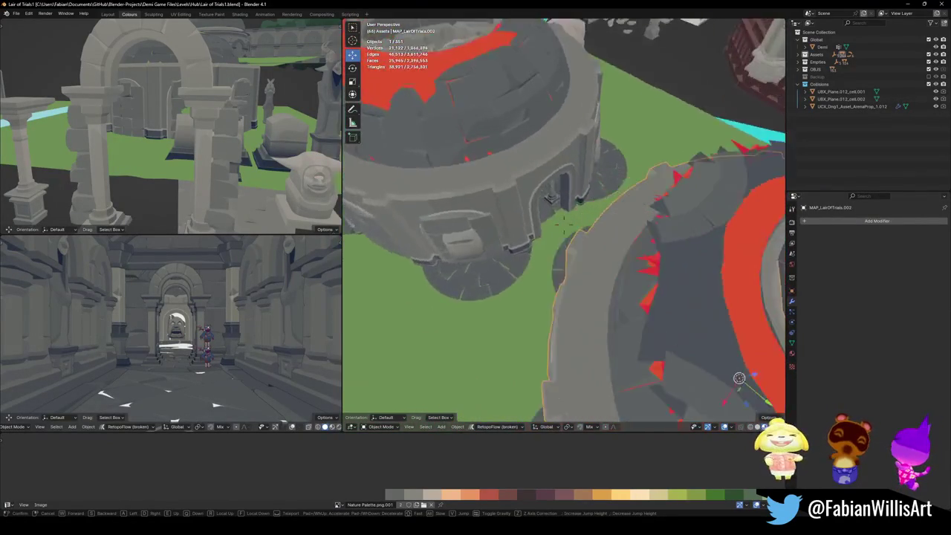
key("q")
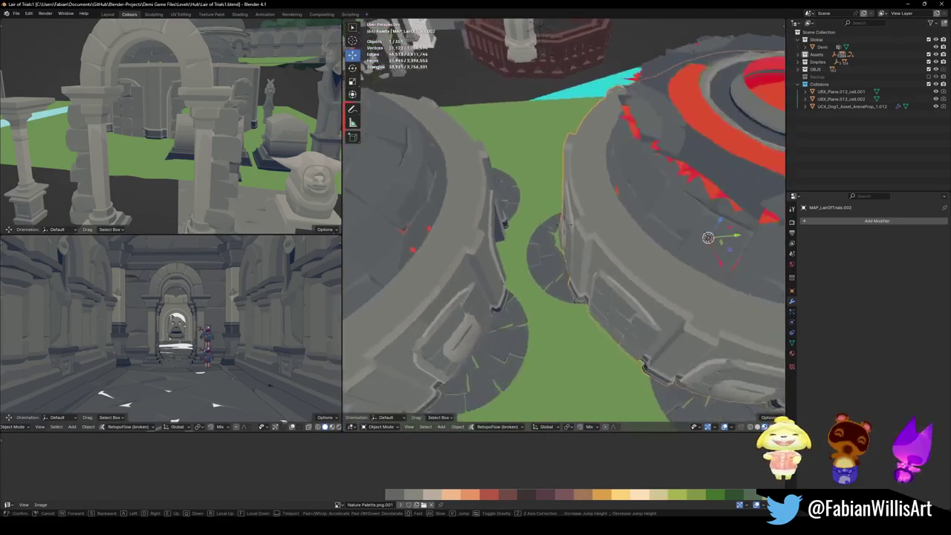
left_click(679, 222)
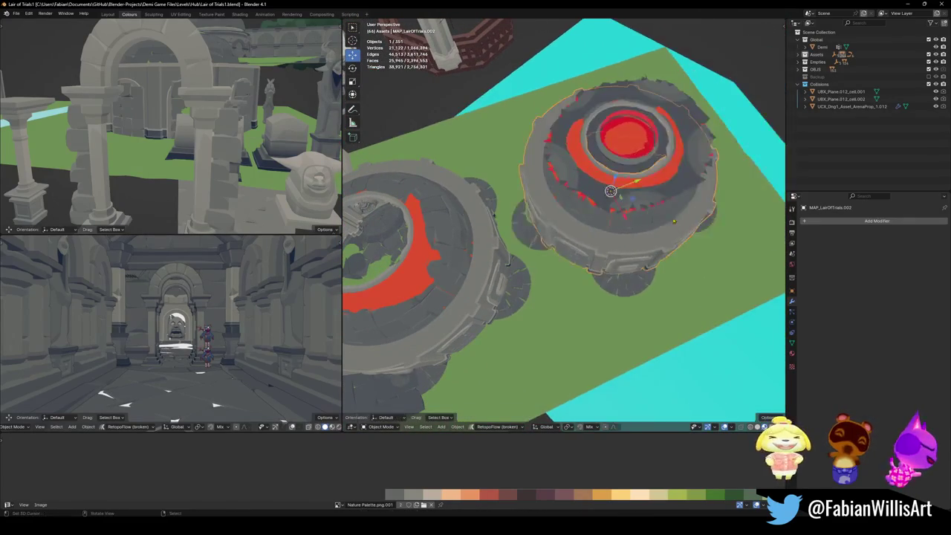
- Try moving the tower horizontally with Shift+Z, then undo to keep its original position
key("g")
key("shift+z")
left_click(555, 247)
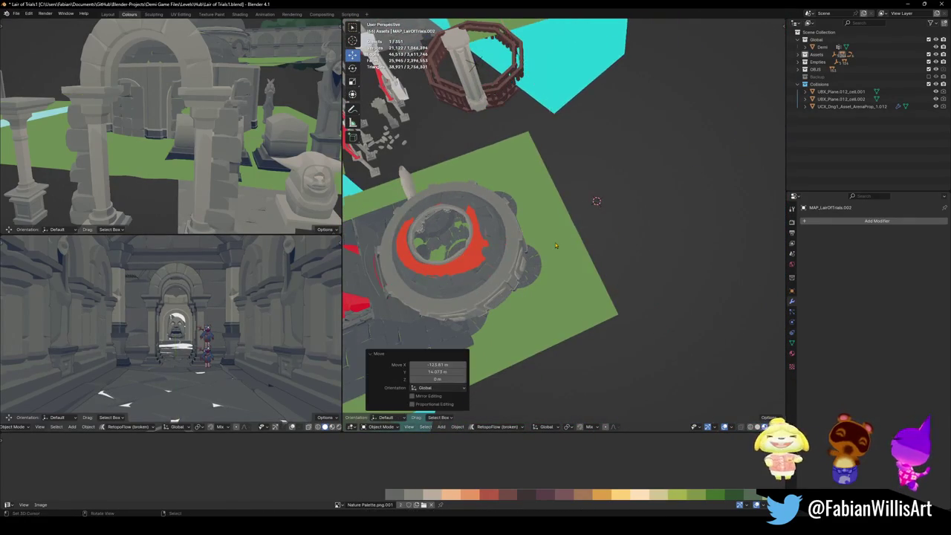
key("ctrl+z")
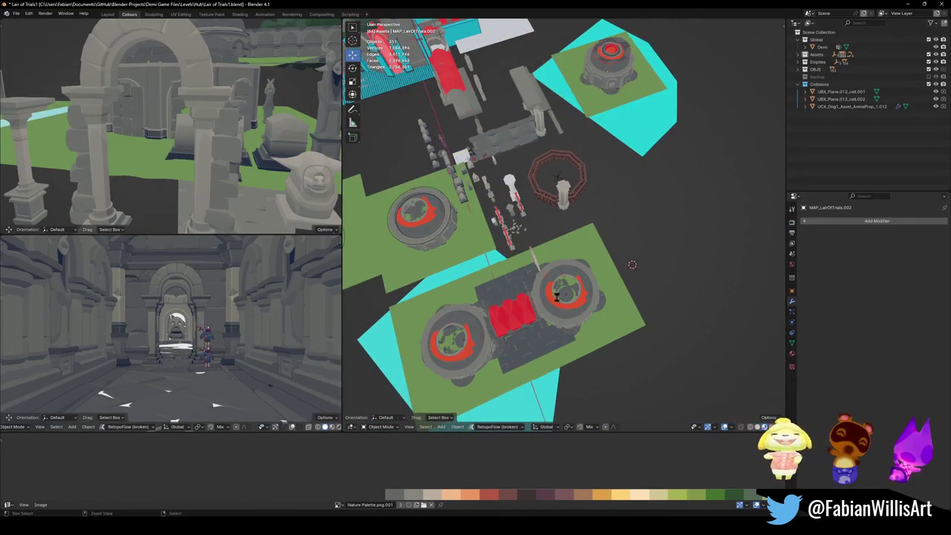
middle_click_drag(569, 306, 582, 278)
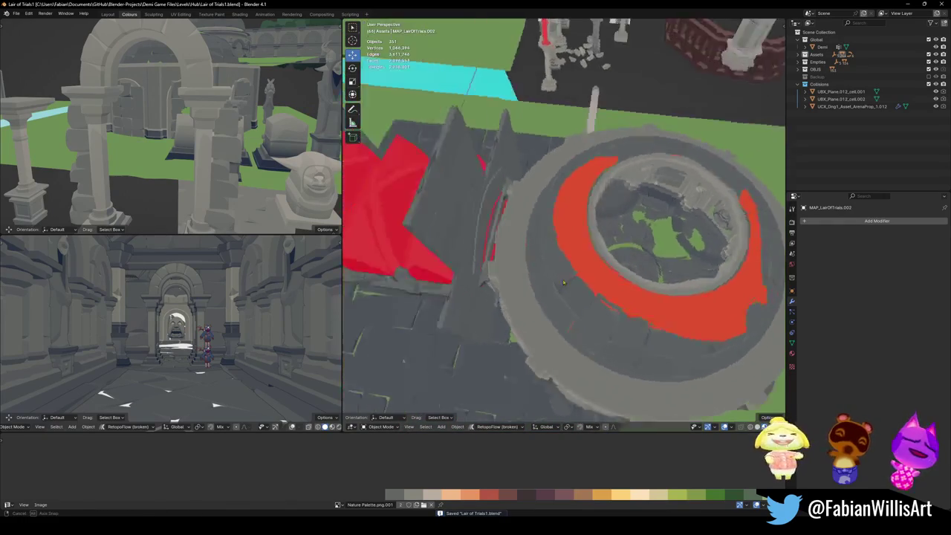
scroll(582, 278, "up", 4)
scroll(565, 284, "up", 3)
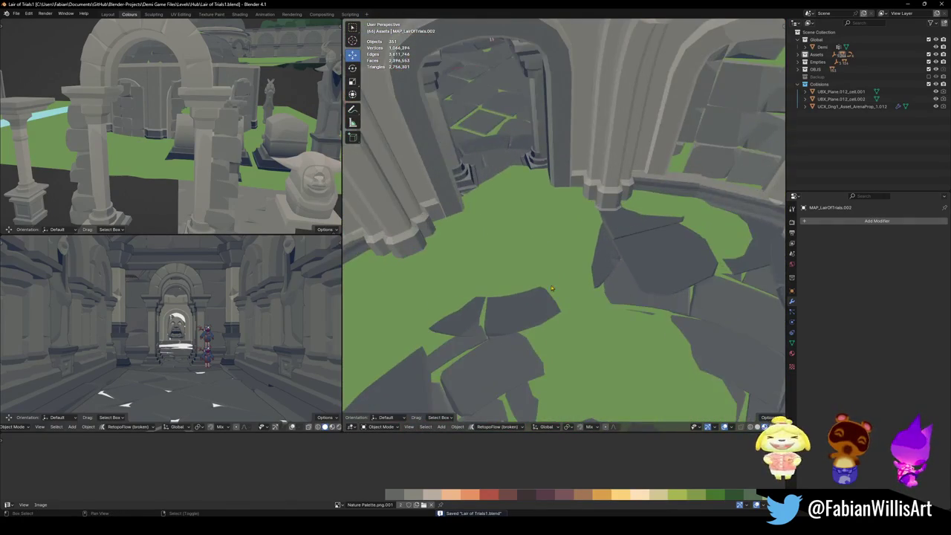
- Walk through the arch into the corridor to check, then pull back to view the whole tower
key("shift+grave")
key("w")
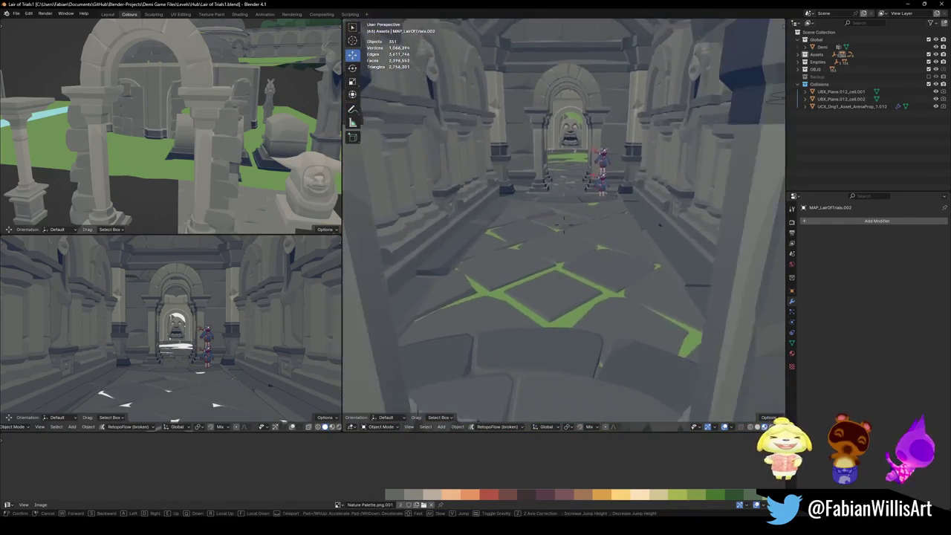
key("Escape")
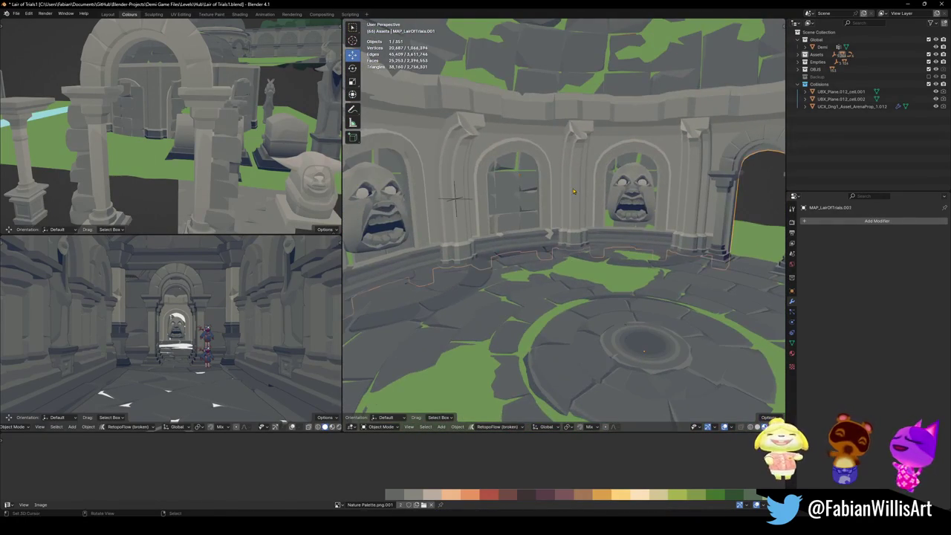
scroll(455, 197, "down", 6)
mouse_move(455, 197)
middle_mouse_down()
mouse_move(783, 147)
mouse_move(627, 229)
middle_mouse_up()
scroll(782, 147, "down", 6)
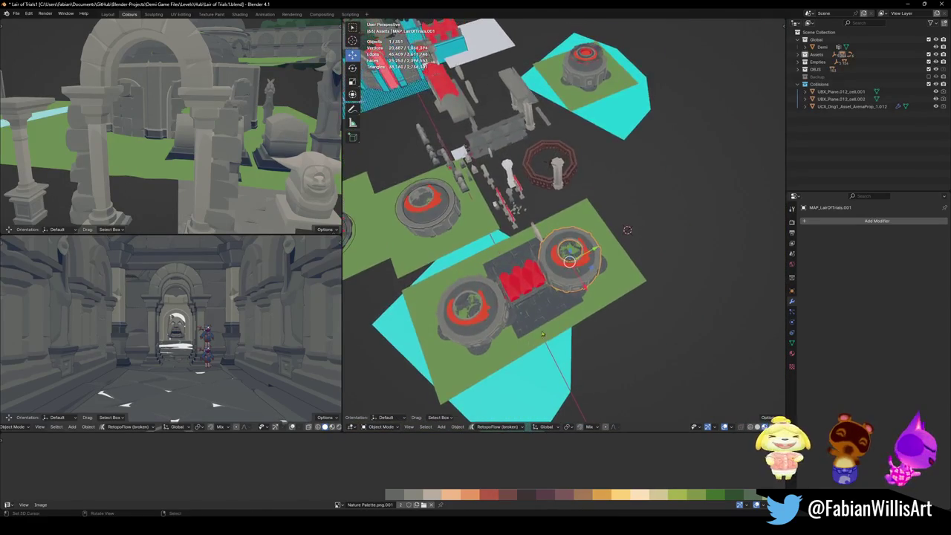
scroll(535, 338, "up", 4)
scroll(535, 338, "down", 3)
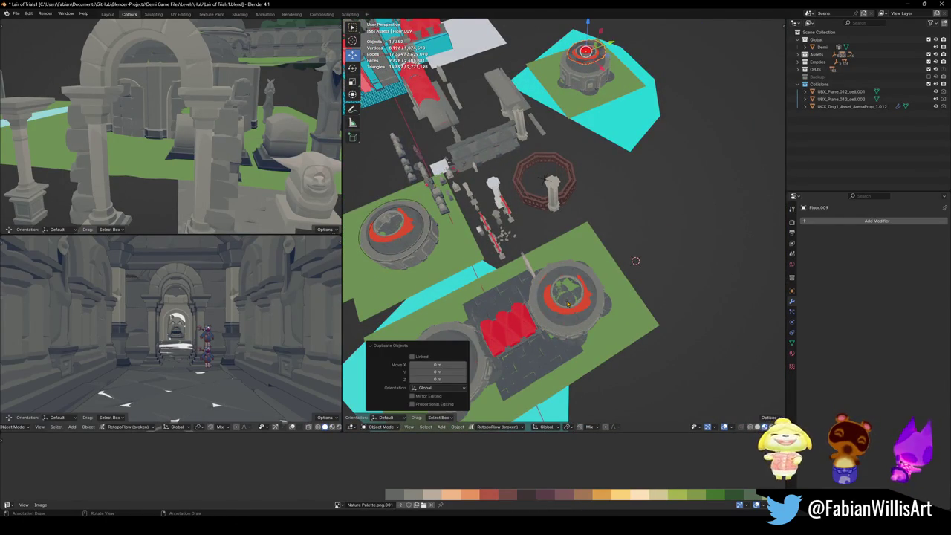
- Snap the floor copy to the tower's centre and lift it 20.91 m along Z
key("shift+s")
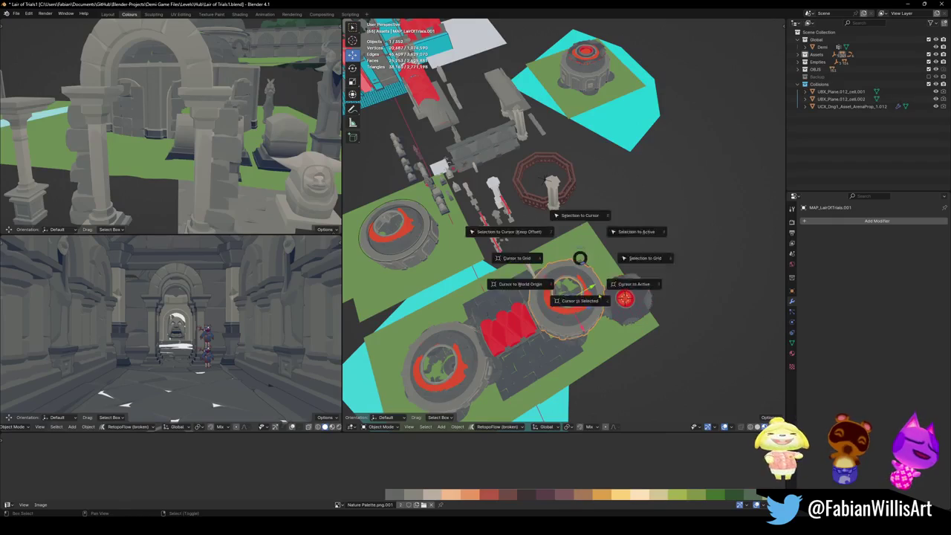
key("g")
key("z")
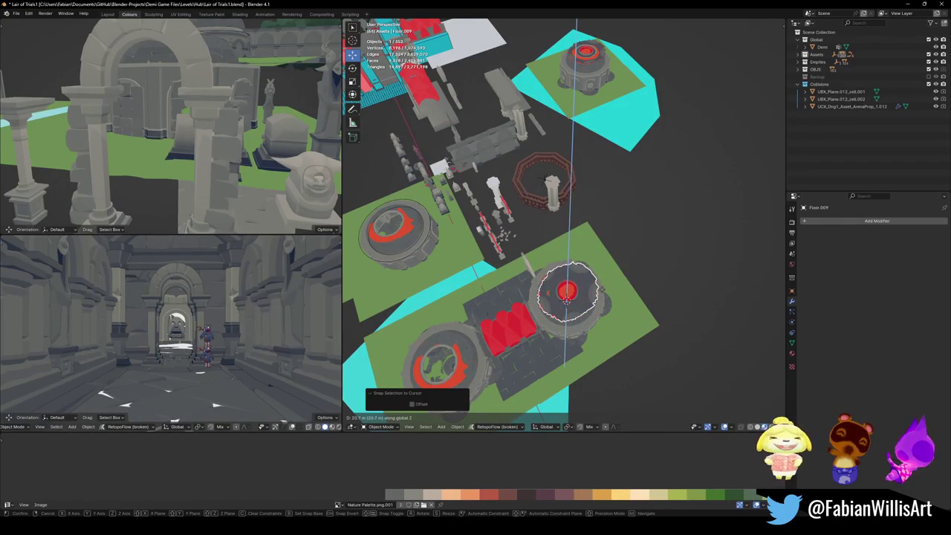
left_click(566, 297)
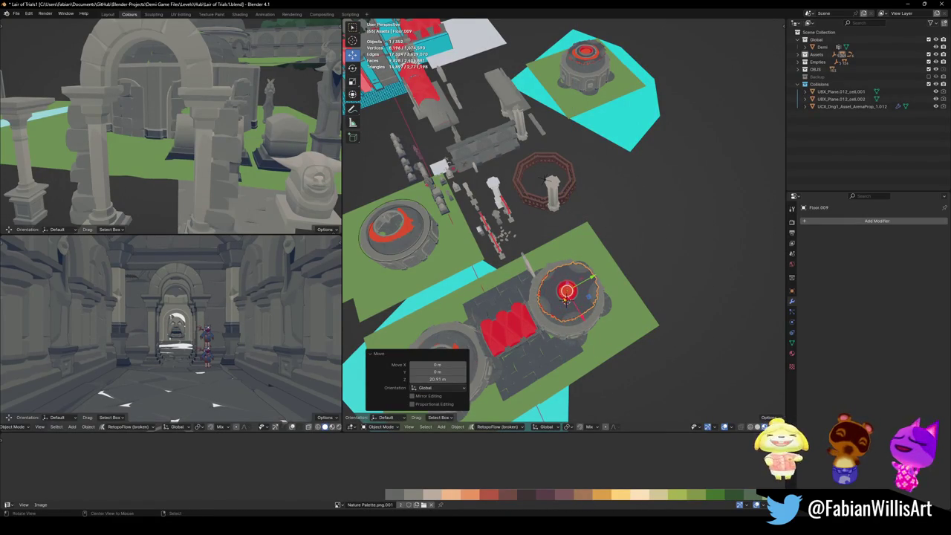
middle_click_drag(567, 298, 582, 312)
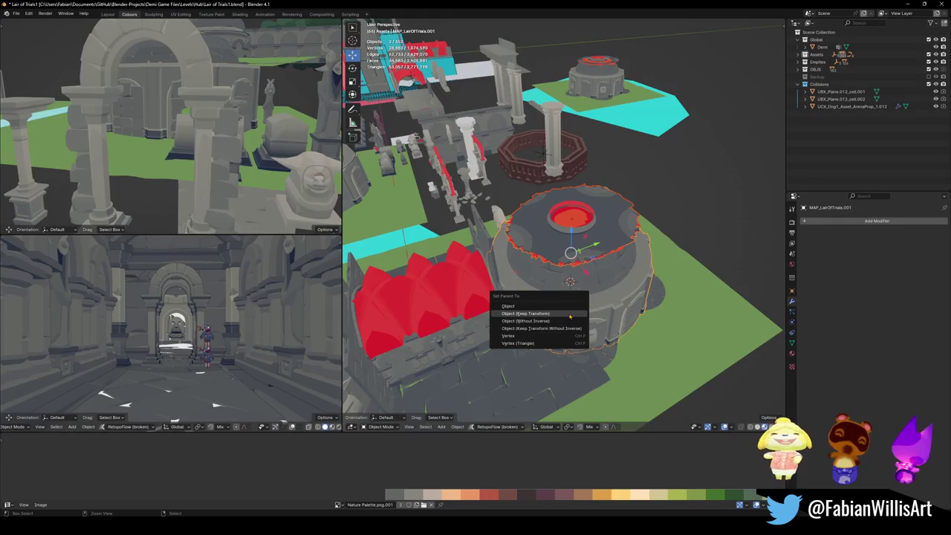
- Walk toward the red-rimmed tower and through the arch toward the courtyard
key("shift+grave")
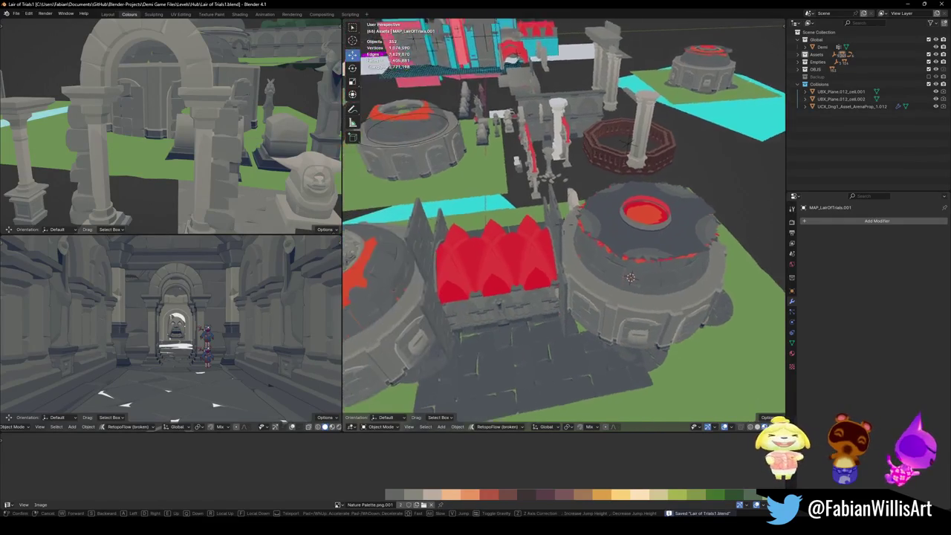
key("w")
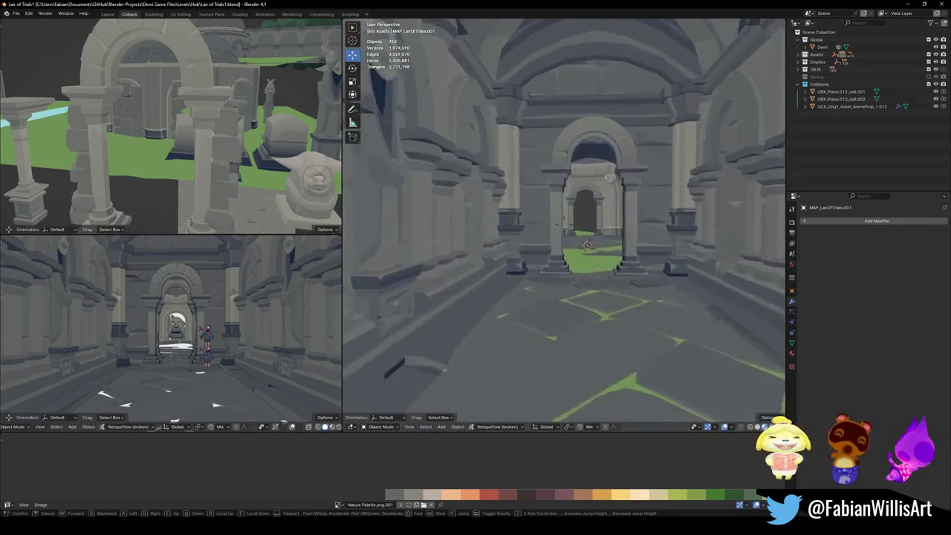
key("w")
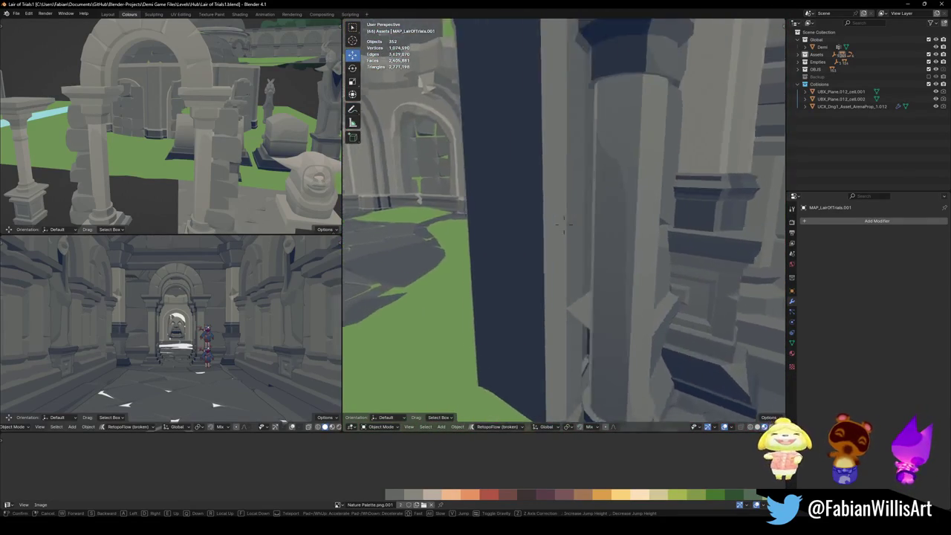
left_click(550, 297)
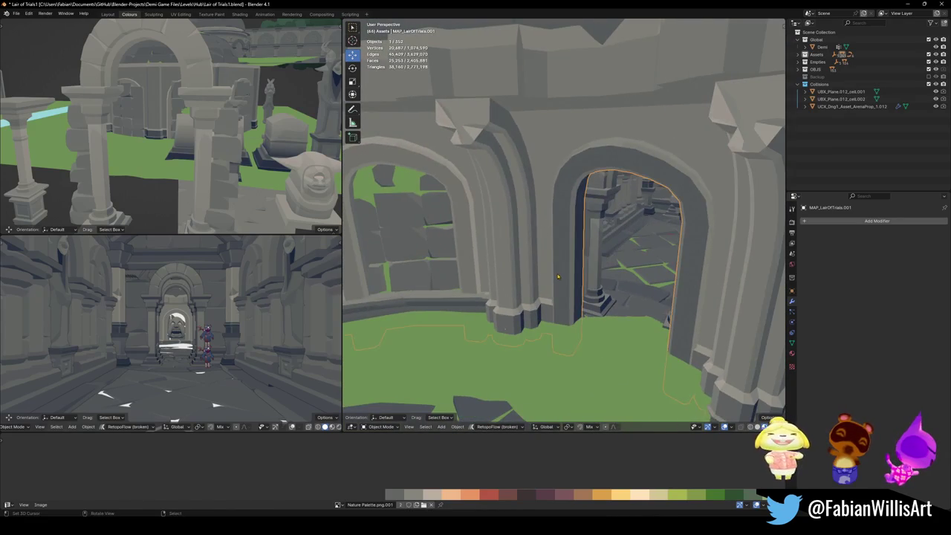
- Enter Edit Mode on the map mesh, clear the selection, and turn off X-ray
key("Tab")
key("alt+a")
key("alt+z")
- Delete the arch trim's linked face strip from the round room's doorway
key("l")
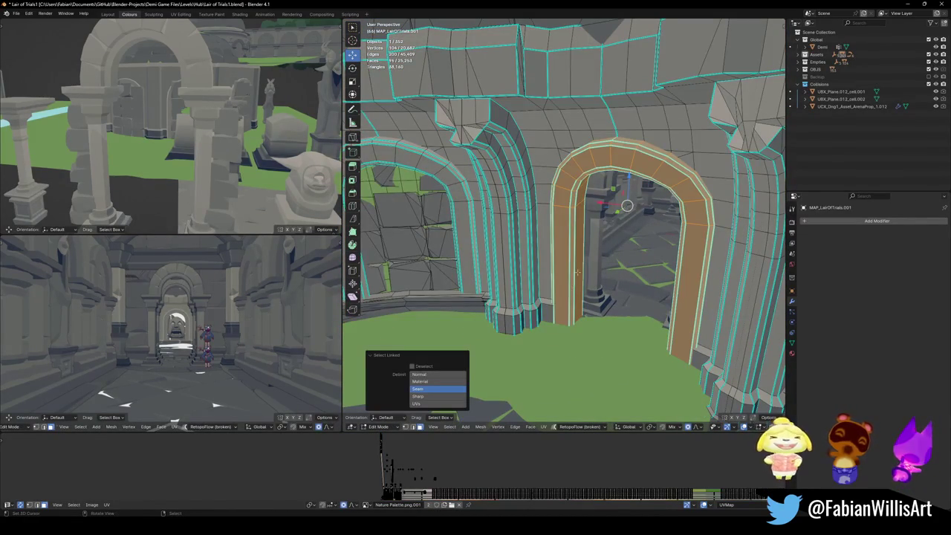
left_click(576, 272)
middle_click_drag(589, 267, 545, 260)
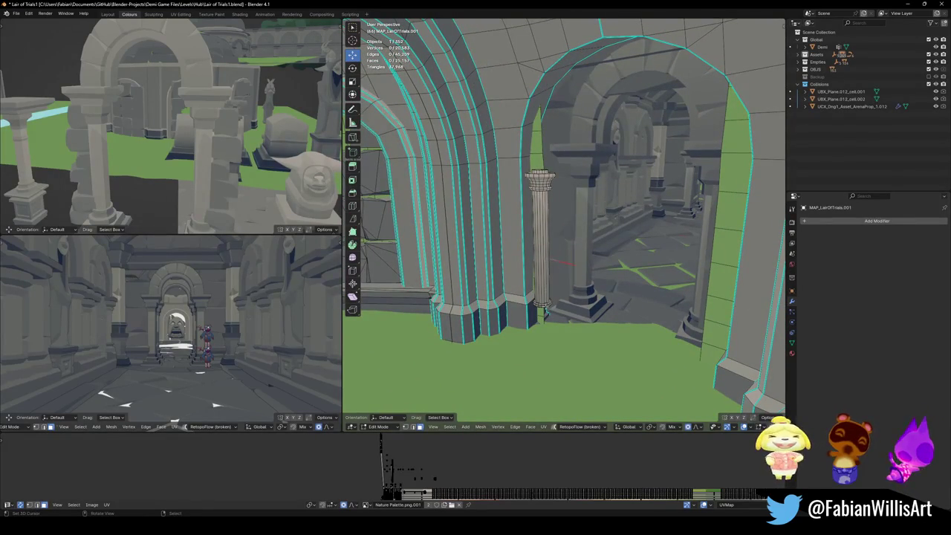
- Delete the pillars inside and beside the doorway as linked faces
key("l")
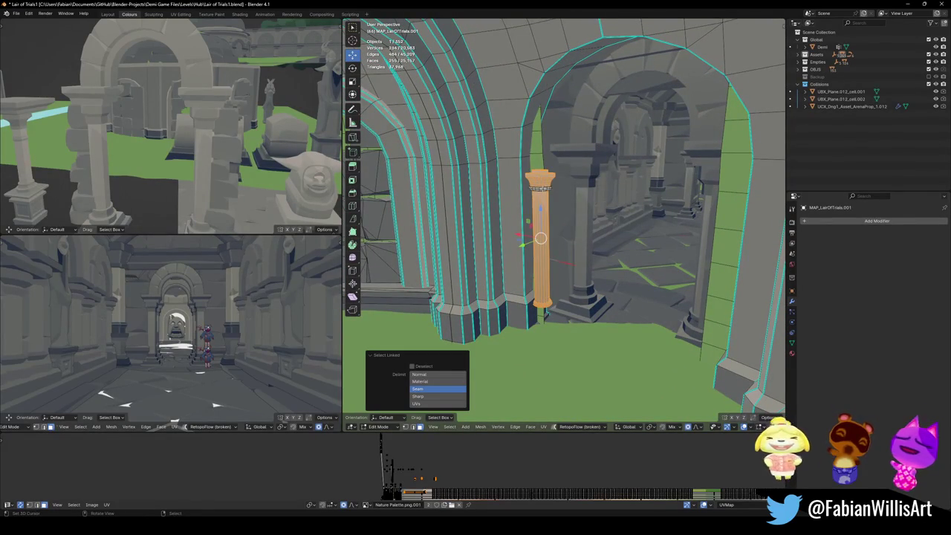
key("x")
left_click(527, 178)
mouse_move(528, 178)
middle_mouse_down()
mouse_move(567, 254)
mouse_move(615, 278)
middle_mouse_up()
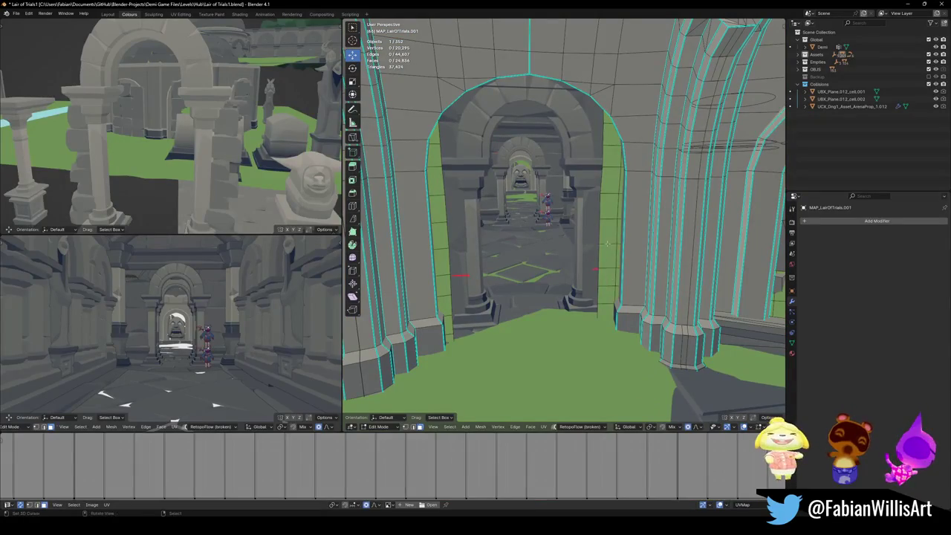
key("l")
key("l")
key("x")
mouse_move(443, 266)
middle_mouse_down()
mouse_move(502, 253)
mouse_move(638, 254)
middle_mouse_up()
left_click(500, 267)
- Reshape the doorway edge with proportional editing, then return to Object Mode
scroll(499, 266, "up", 3)
key("g")
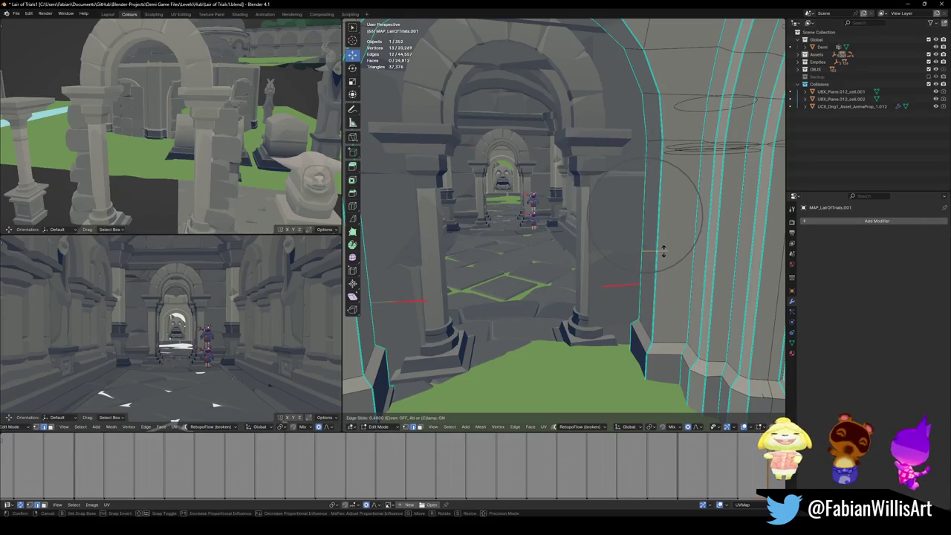
key("g")
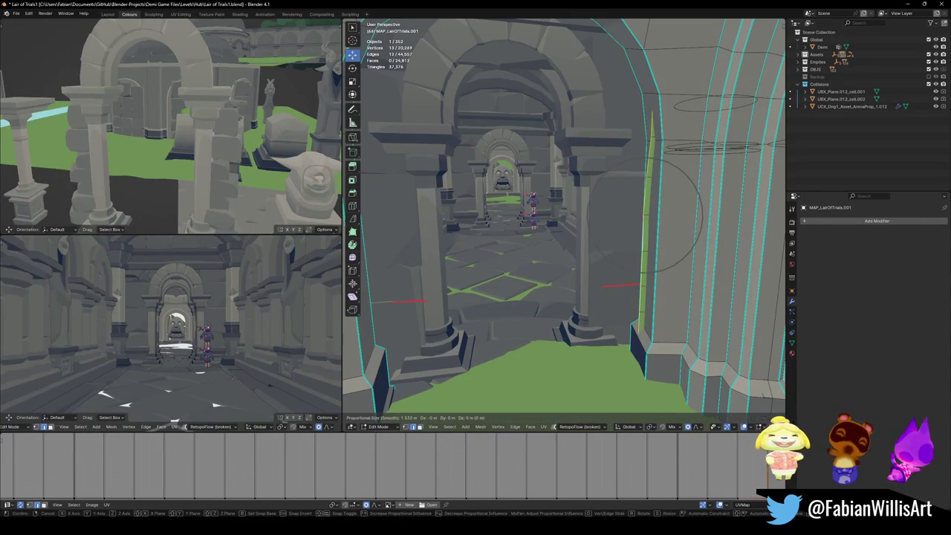
left_click(658, 238)
mouse_move(658, 238)
middle_mouse_down()
mouse_move(594, 245)
mouse_move(564, 268)
middle_mouse_up()
key("Tab")
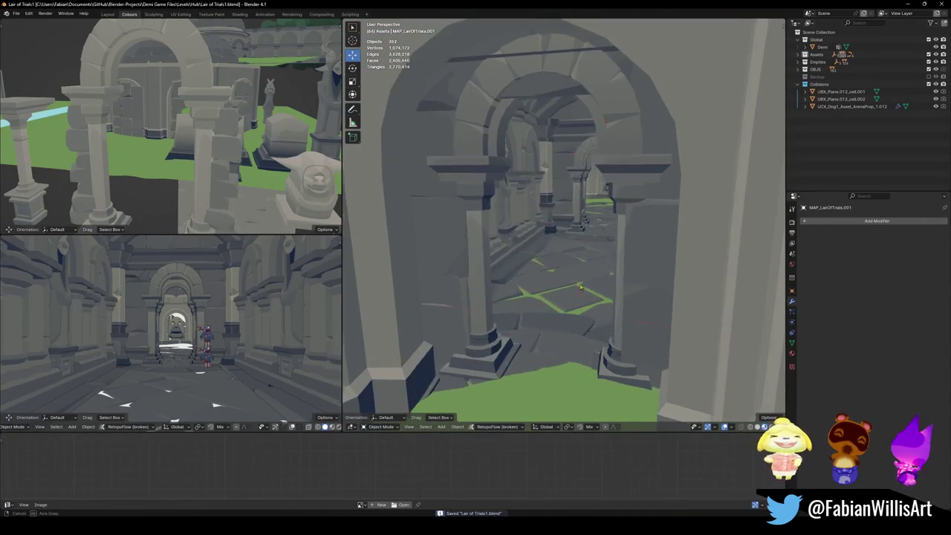
- Walk through the doorways toward the distant corridor archway
scroll(619, 279, "up", 5)
middle_click_drag(531, 276, 599, 281)
key("shift+grave")
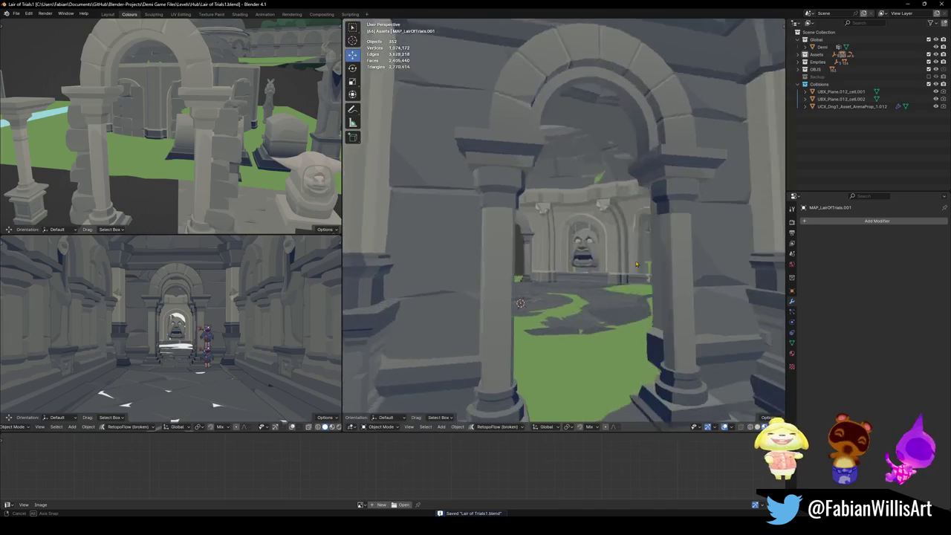
key("w")
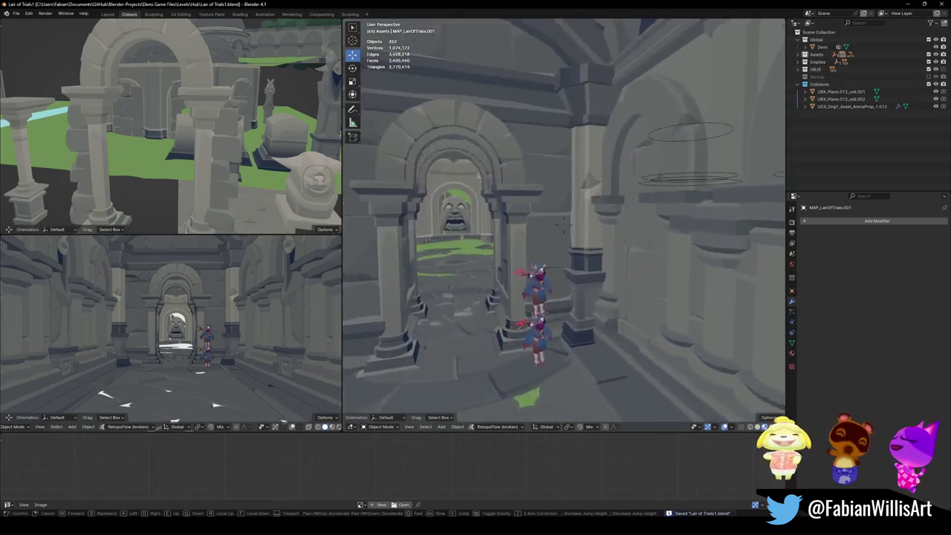
key("w")
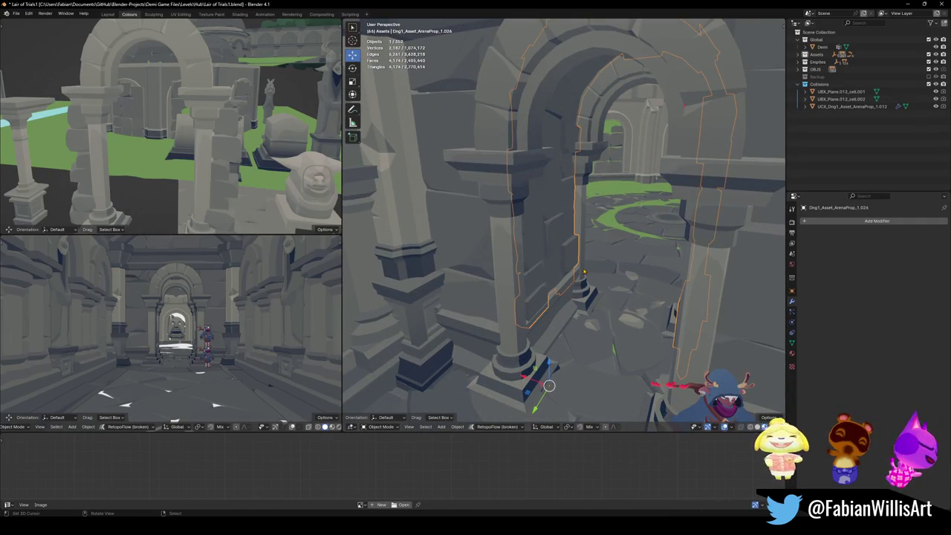
key("shift+grave")
key("w")
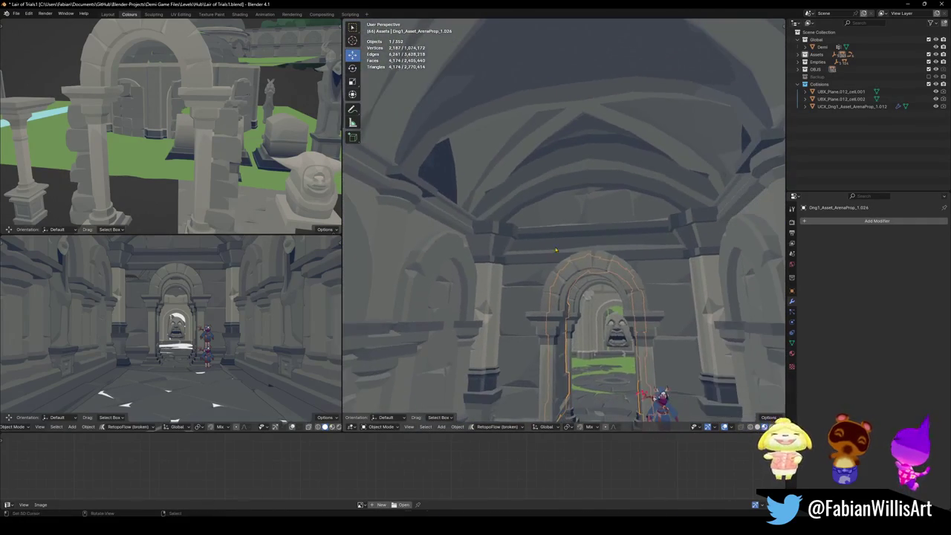
- Slide the arch wall piece along the X axis down the corridor
left_click(565, 160)
key("g")
key("x")
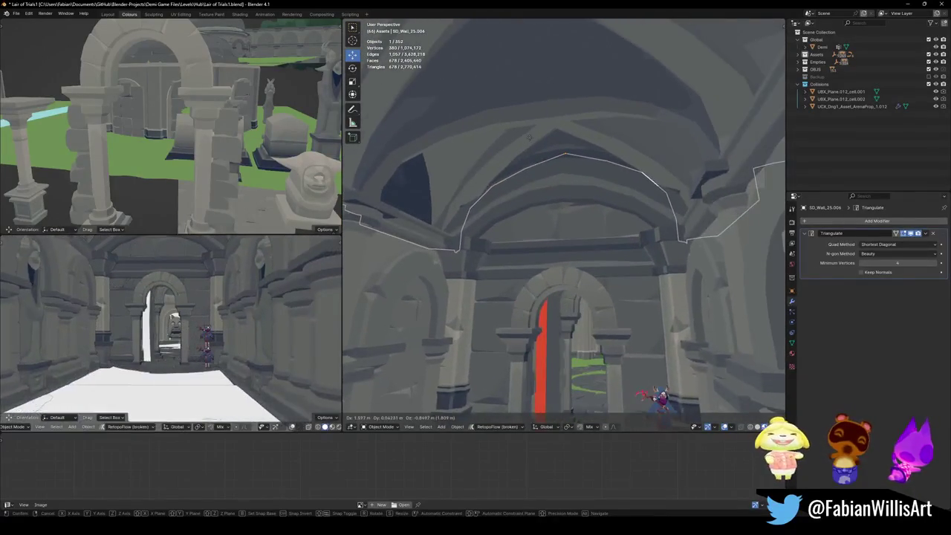
middle_click_drag(529, 137, 552, 362)
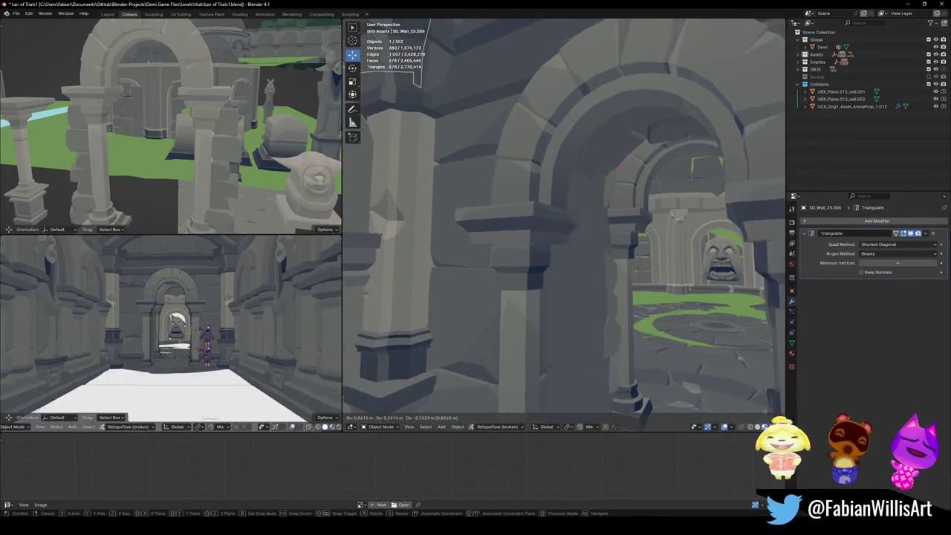
left_click(577, 272)
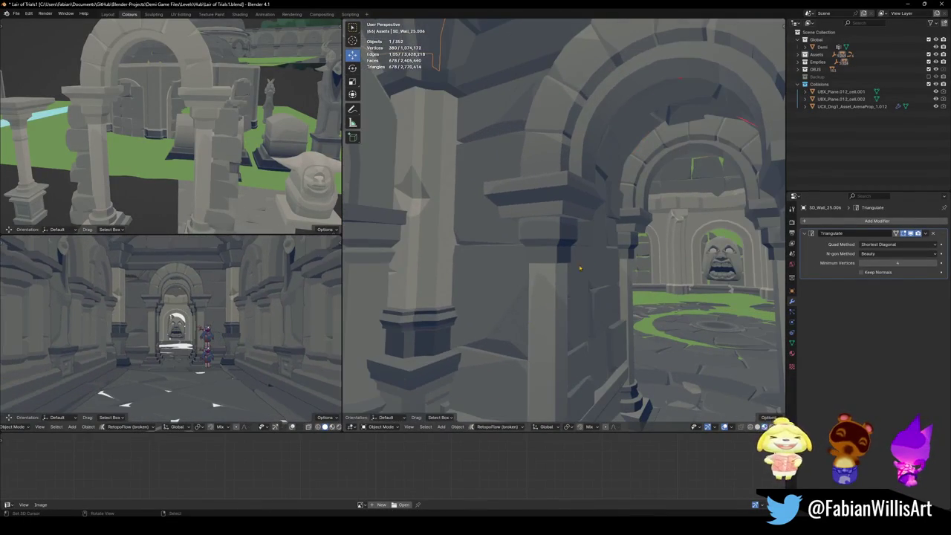
- Delete the leftover archway piece and save the level
left_click(593, 268)
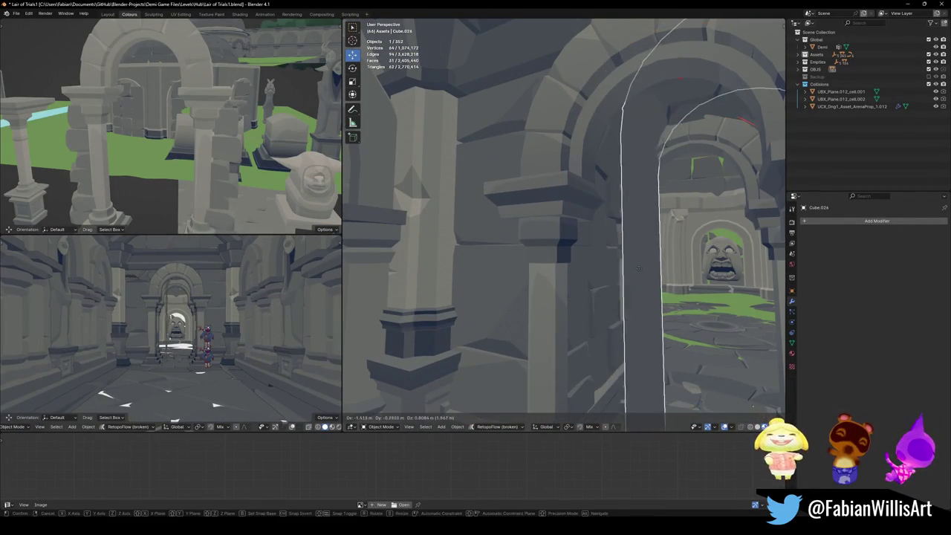
key("Delete")
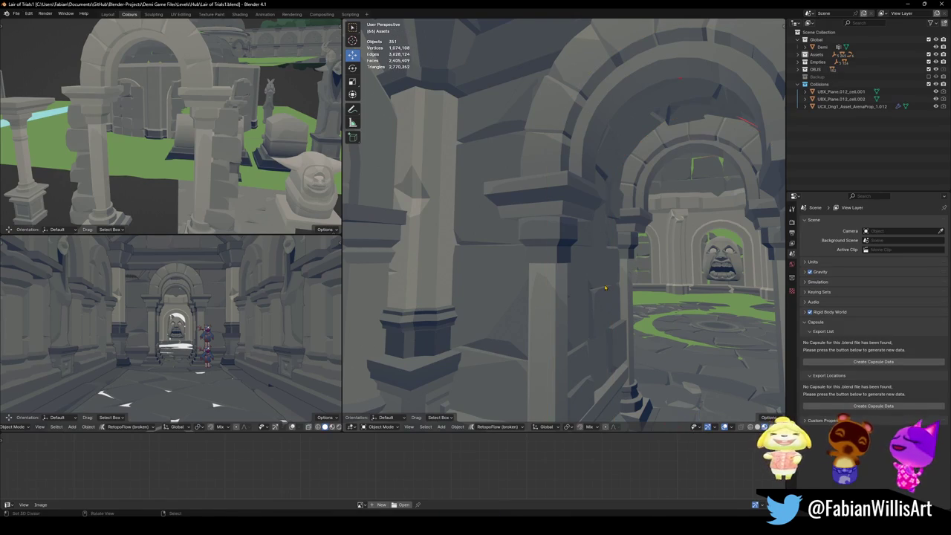
key("ctrl+s")
- Walk down the corridor and select the archway piece at its end
key("shift+grave")
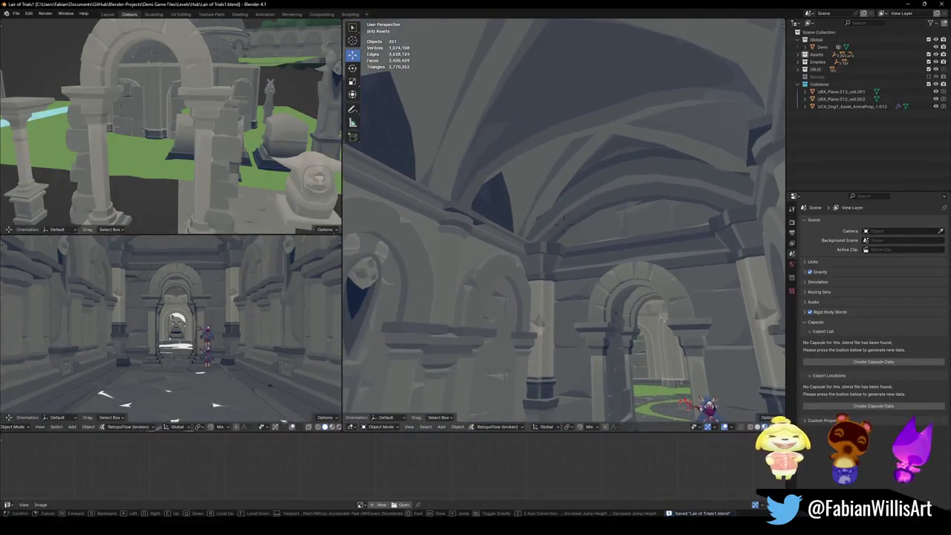
left_click(563, 219)
middle_click_drag(616, 153, 571, 185)
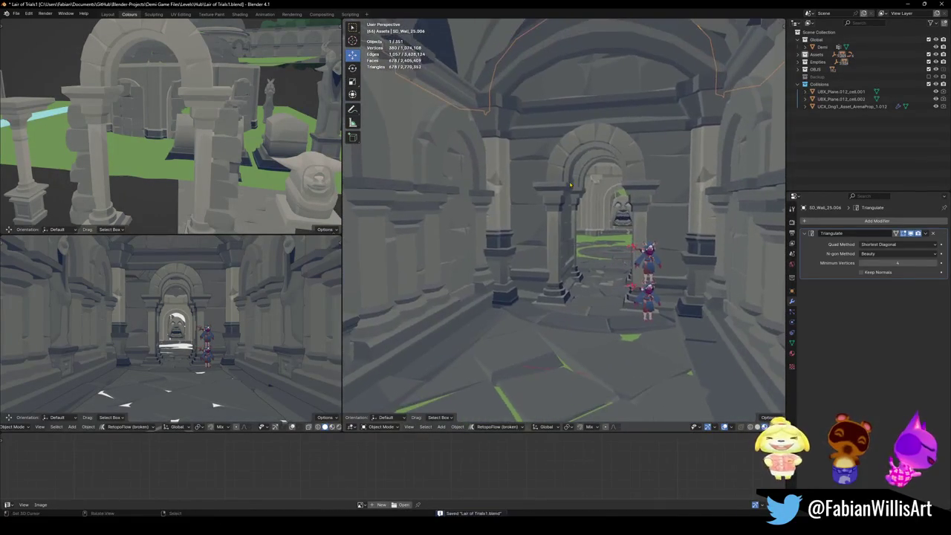
key("shift+grave")
key("w")
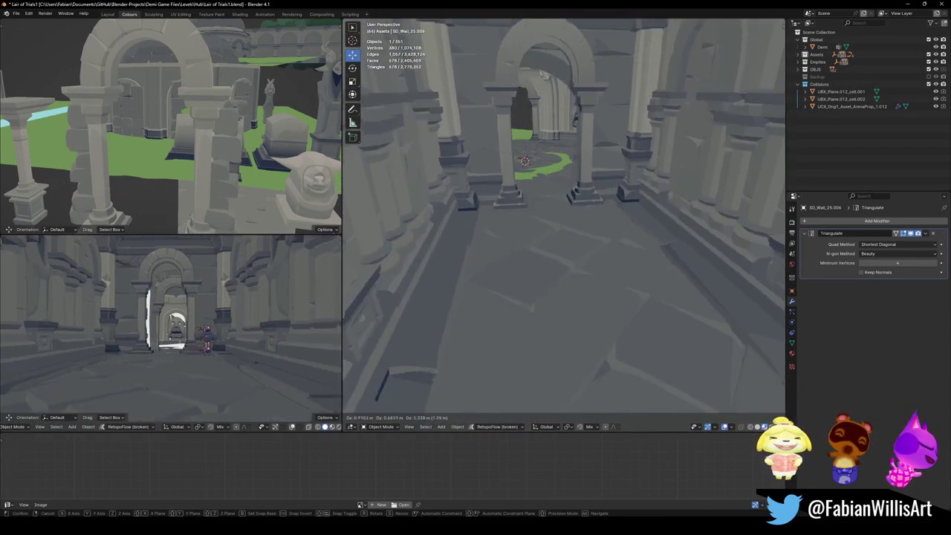
left_click(563, 222)
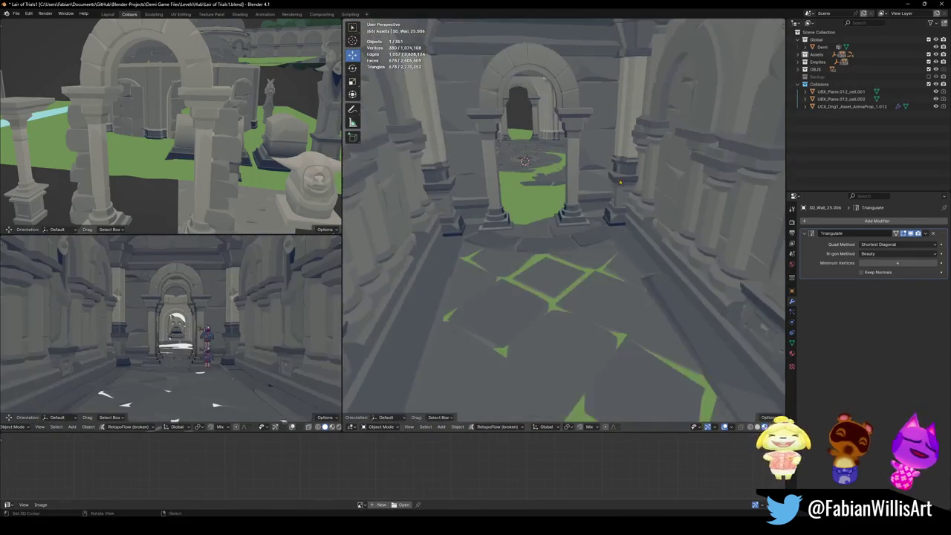
middle_click_drag(620, 179, 572, 240)
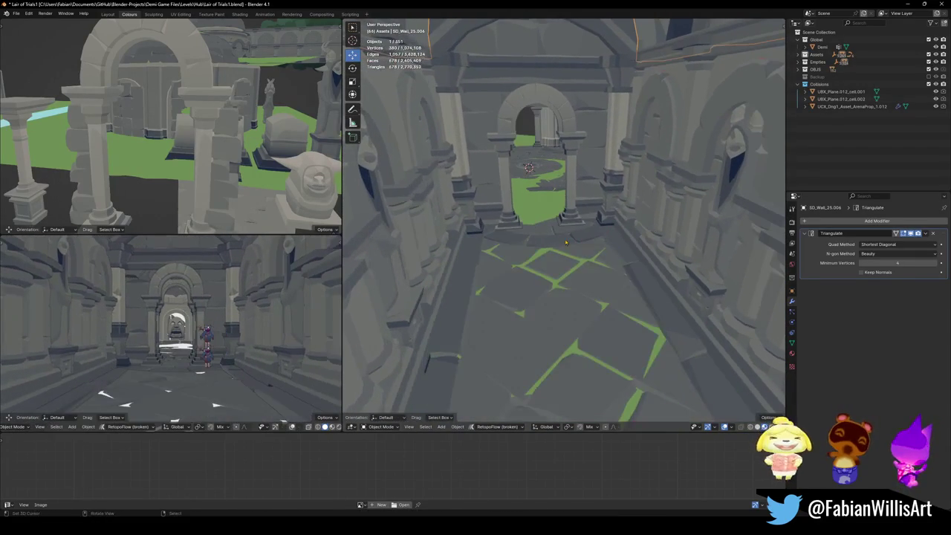
left_click(566, 227)
- Select the circular floor piece SD_Floor_05.001 and add Floor.001 to the selection
key("shift+grave")
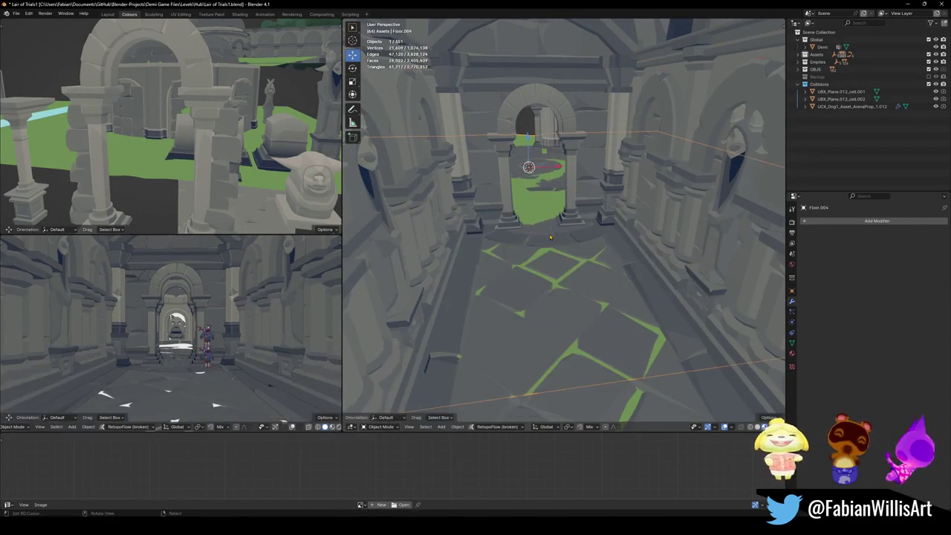
left_click(563, 223)
left_click(537, 291)
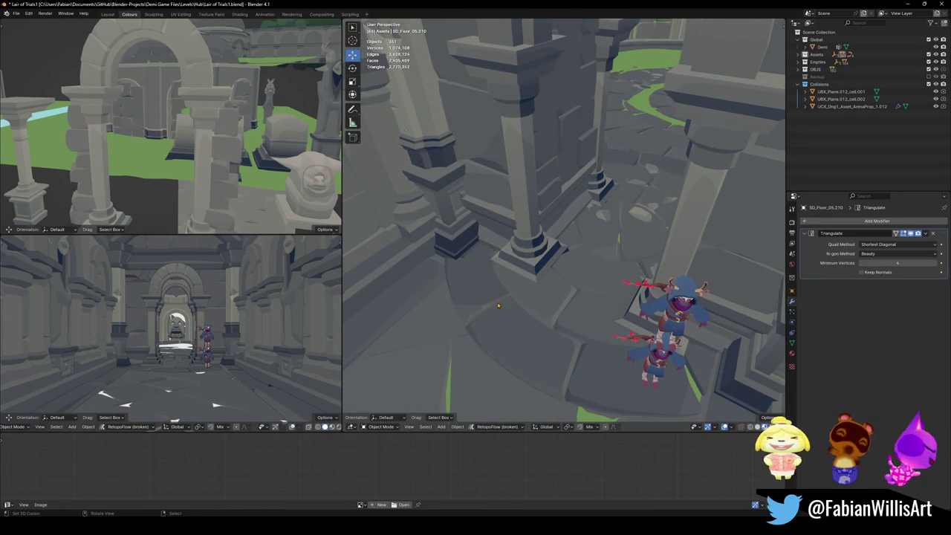
left_click(558, 362)
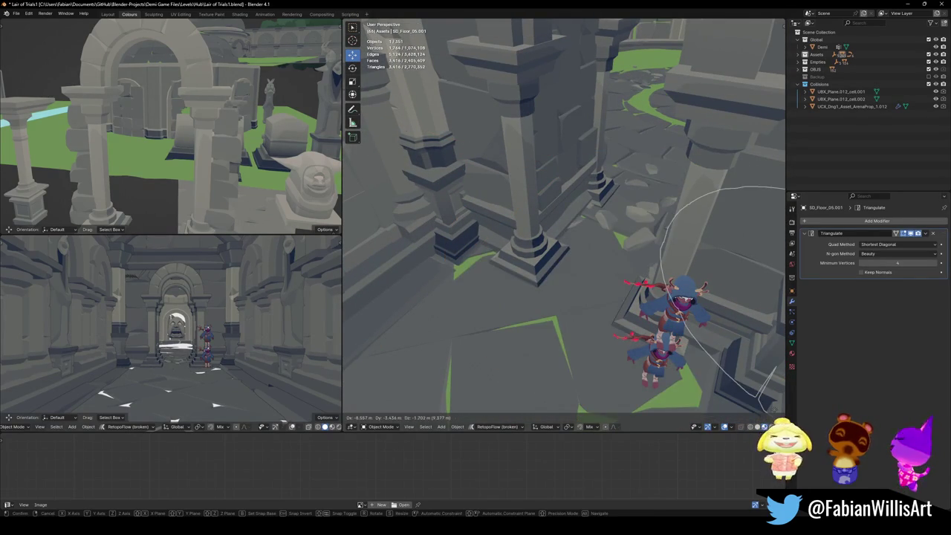
key("shift+grave")
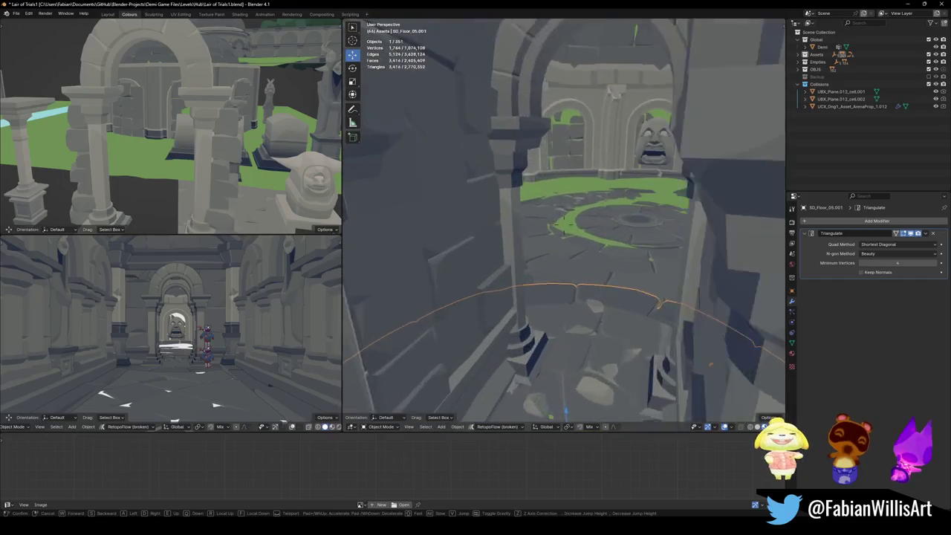
key("w")
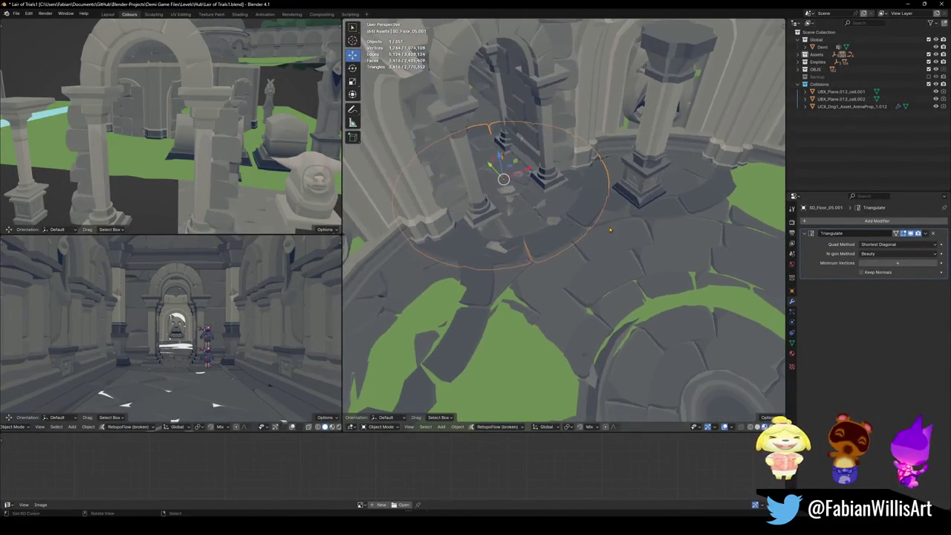
left_click(563, 222)
left_click(563, 221, "shift")
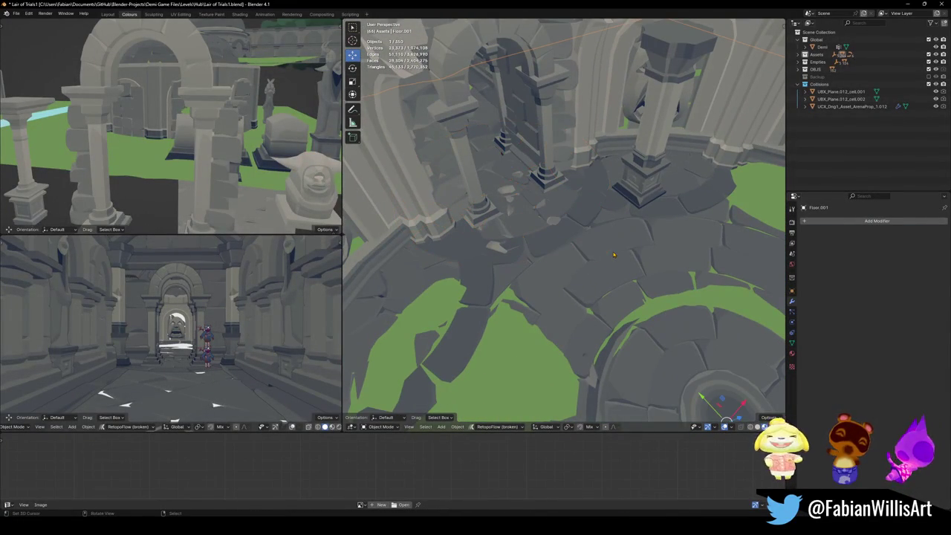
- Walk down the hallway and select the arch wall SD_Wall_25.006
key("shift+grave")
key("w")
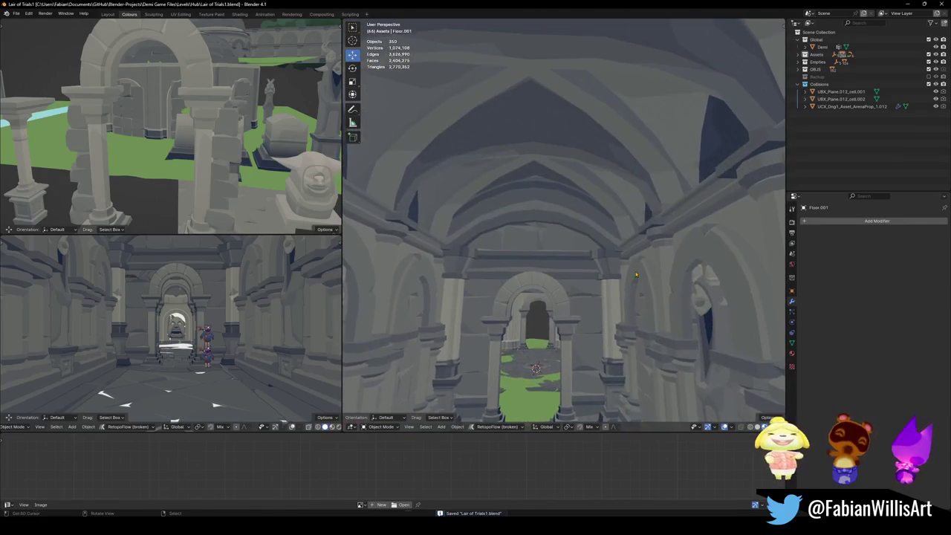
left_click(563, 221)
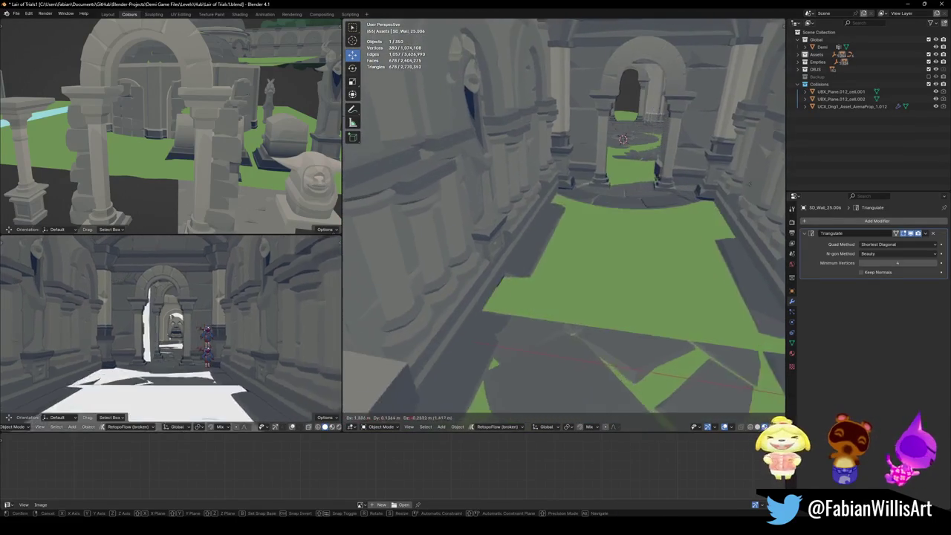
- Nudge the hallway's arch wall SD_Wall_25.006 slightly
left_click(563, 221)
key("g")
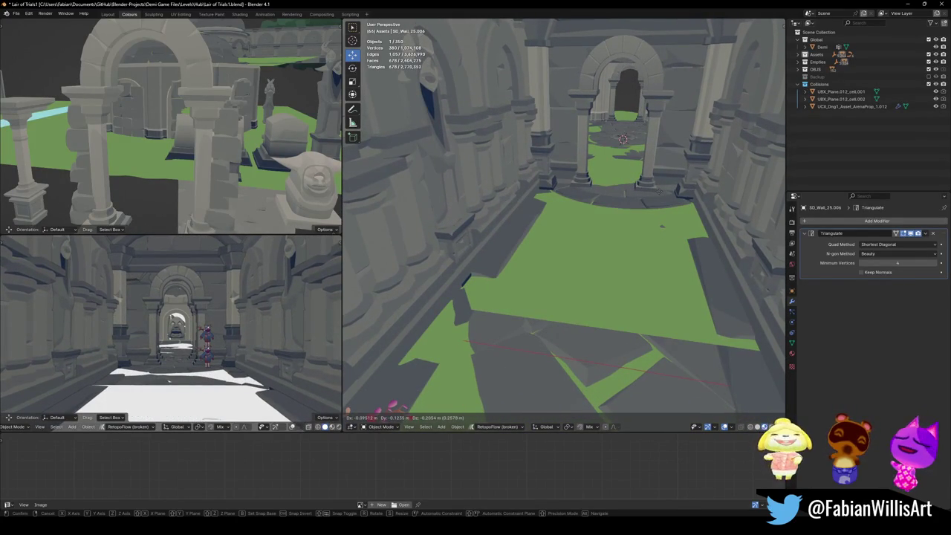
left_click(659, 198)
- Move the wall piece about -94 m along X, beside the round arena
mouse_move(645, 259)
middle_mouse_down()
mouse_move(763, 244)
mouse_move(705, 297)
middle_mouse_up()
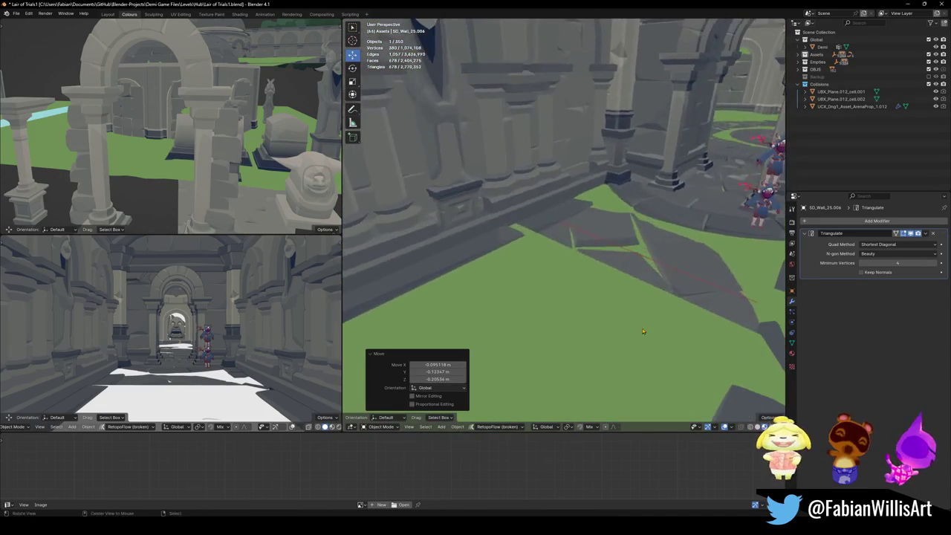
key("g")
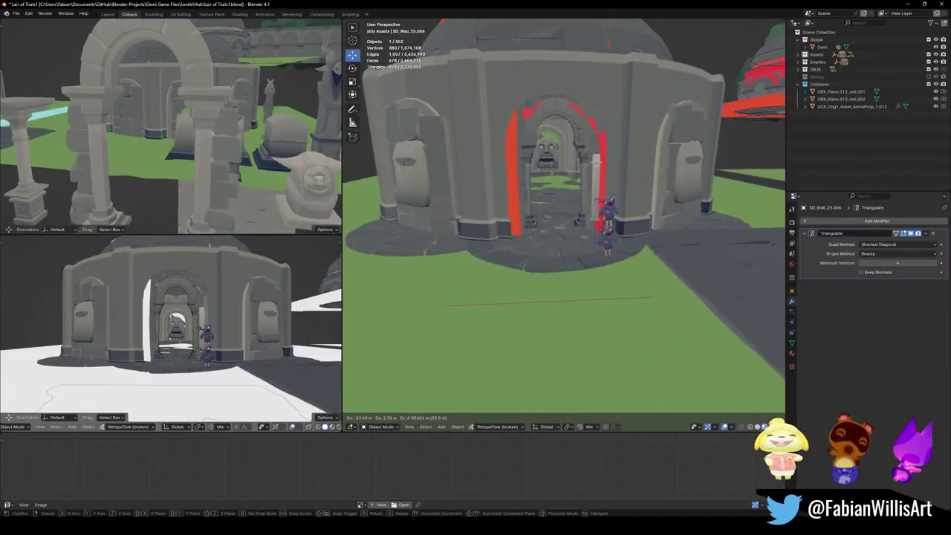
left_click(758, 302)
- Select Floor.004, Floor.001, then SD_Wall_25.006 and frame the wall in view
mouse_move(758, 302)
middle_mouse_down()
mouse_move(564, 235)
mouse_move(643, 250)
middle_mouse_up()
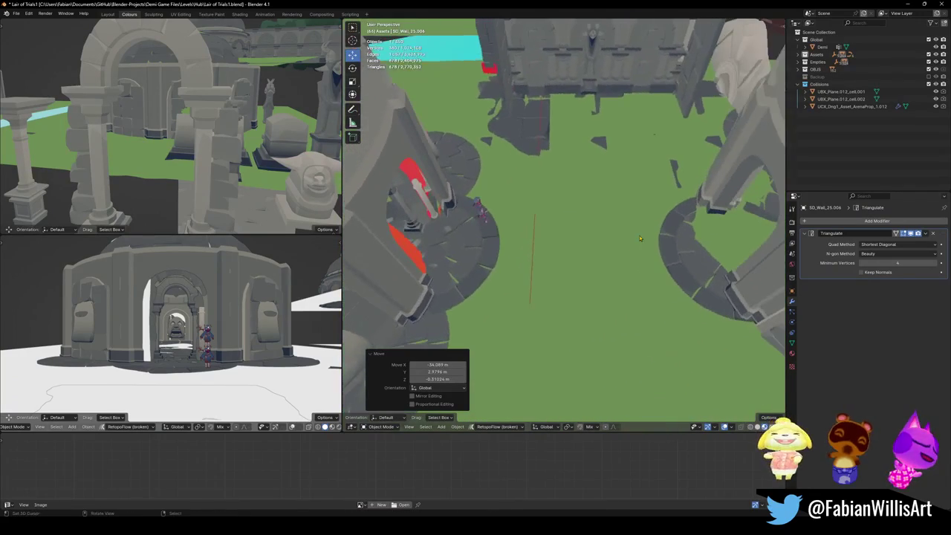
left_click(695, 263)
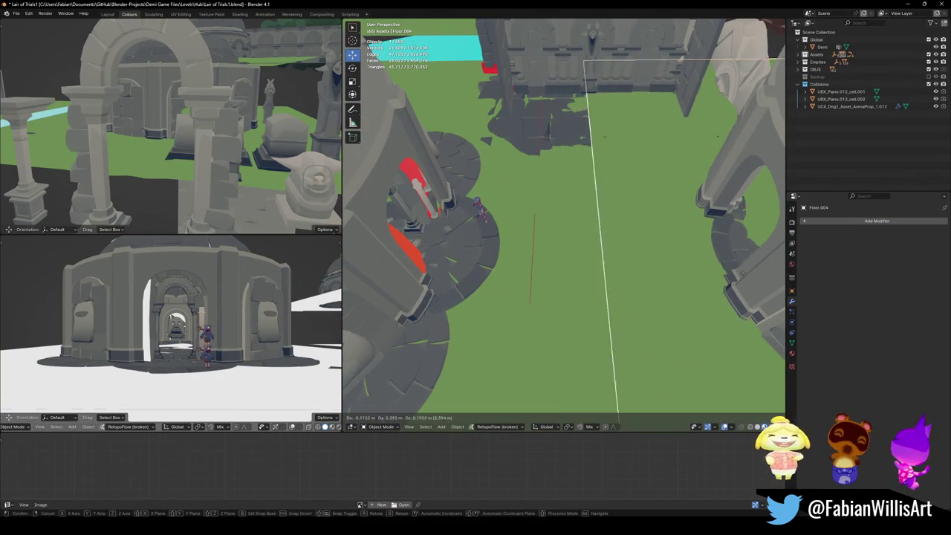
left_click(446, 253)
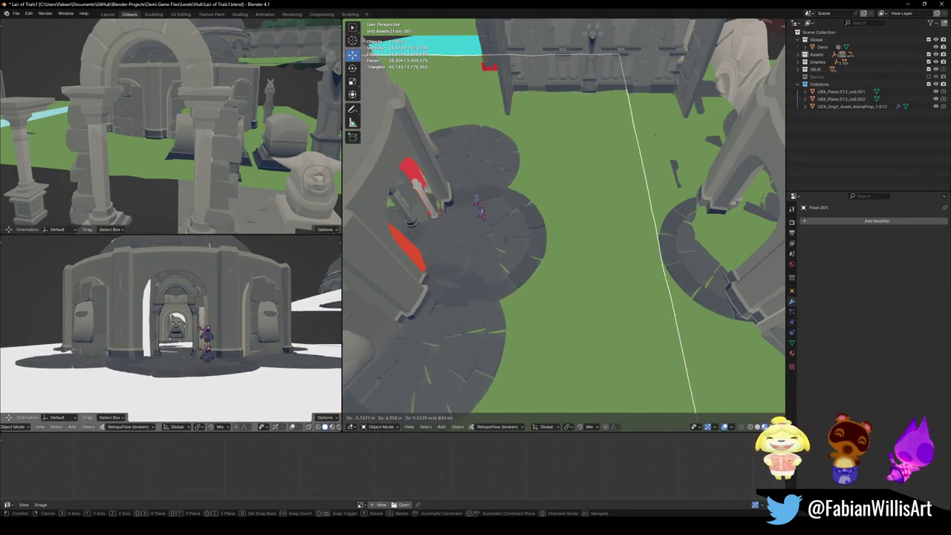
left_click(452, 251)
key("KP_Decimal")
mouse_move(440, 258)
middle_mouse_down()
mouse_move(496, 226)
mouse_move(491, 245)
mouse_move(509, 266)
middle_mouse_up()
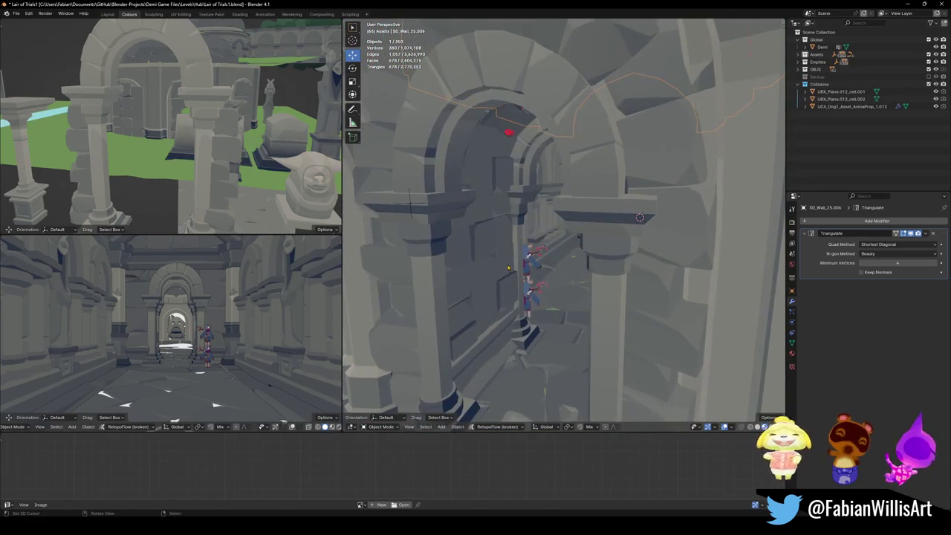
- Cancel the pending wall move and save the level file
key("g")
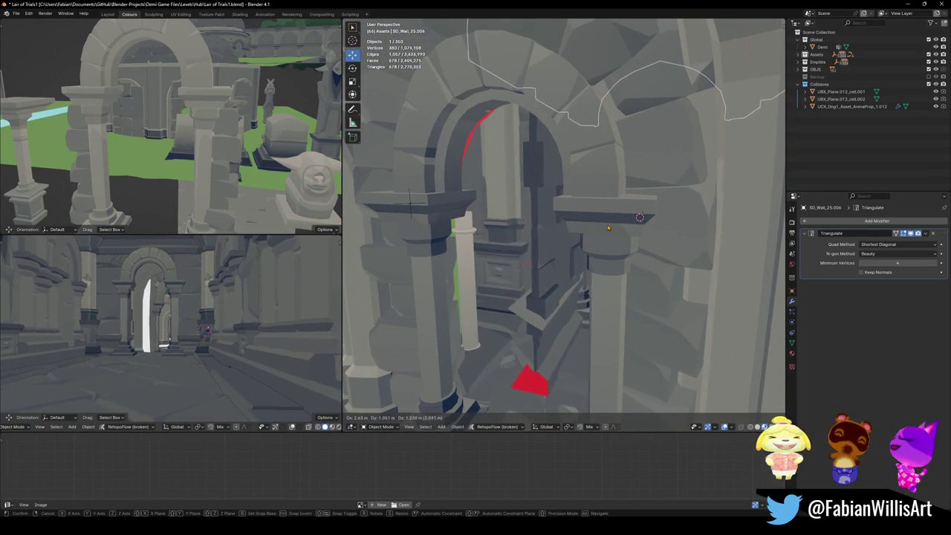
key("Escape")
key("ctrl+s")
- Fly from a top-down arena view into the corridor beside the doorway wall
mouse_move(565, 223)
middle_mouse_down()
mouse_move(611, 241)
mouse_move(567, 85)
middle_mouse_up()
scroll(567, 85, "down", 3)
mouse_move(569, 159)
middle_mouse_down()
mouse_move(565, 144)
mouse_move(619, 149)
middle_mouse_up()
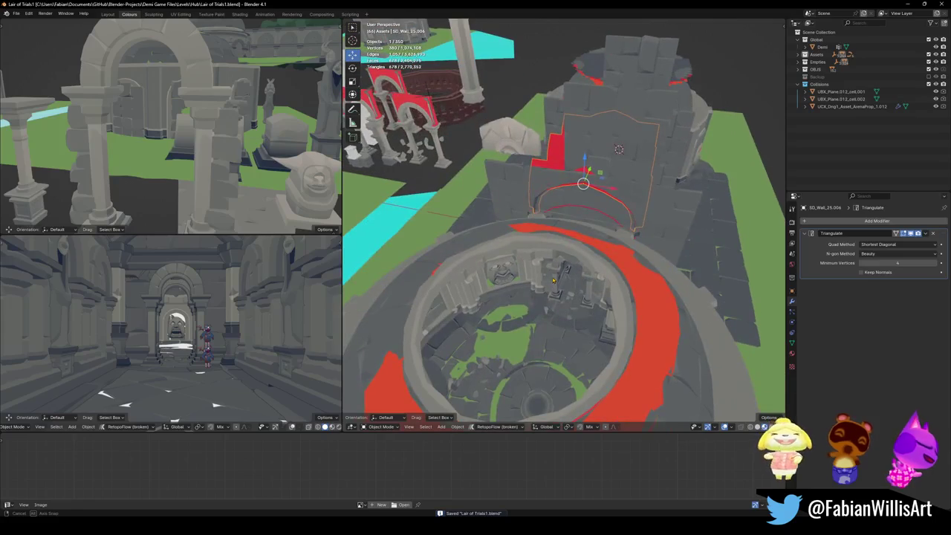
key("shift+grave")
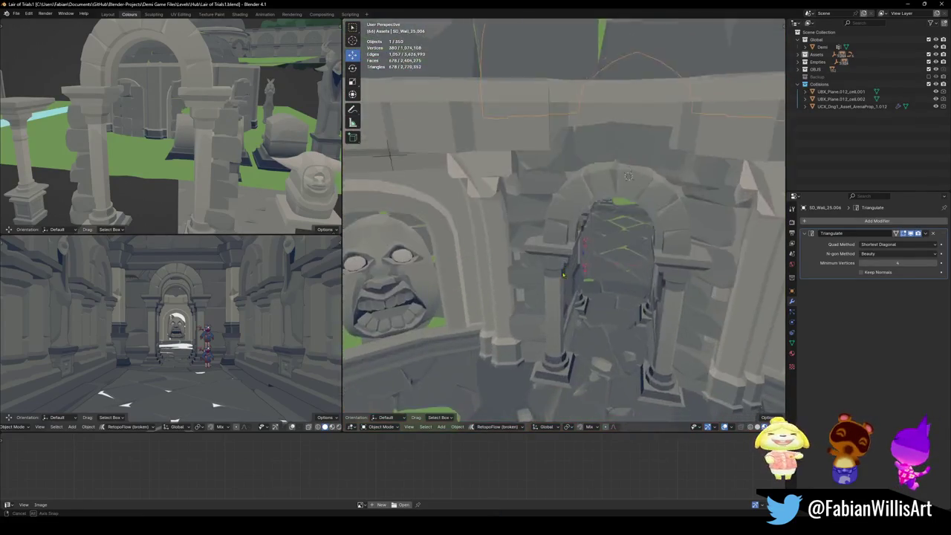
mouse_move(420, 210)
middle_mouse_down()
mouse_move(560, 293)
mouse_move(520, 283)
middle_mouse_up()
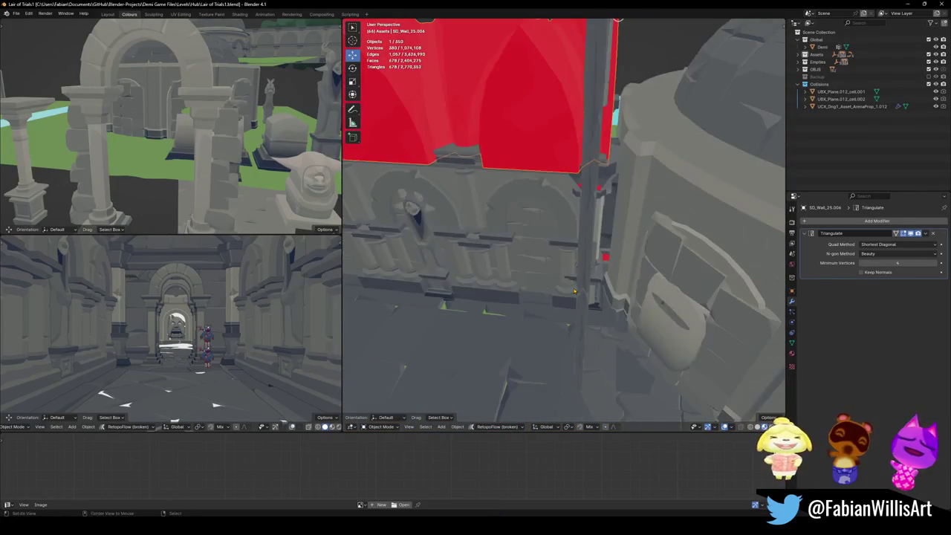
- Try two moves of SD_Wall_25.004 near the archway, cancelling each
key("g")
key("Escape")
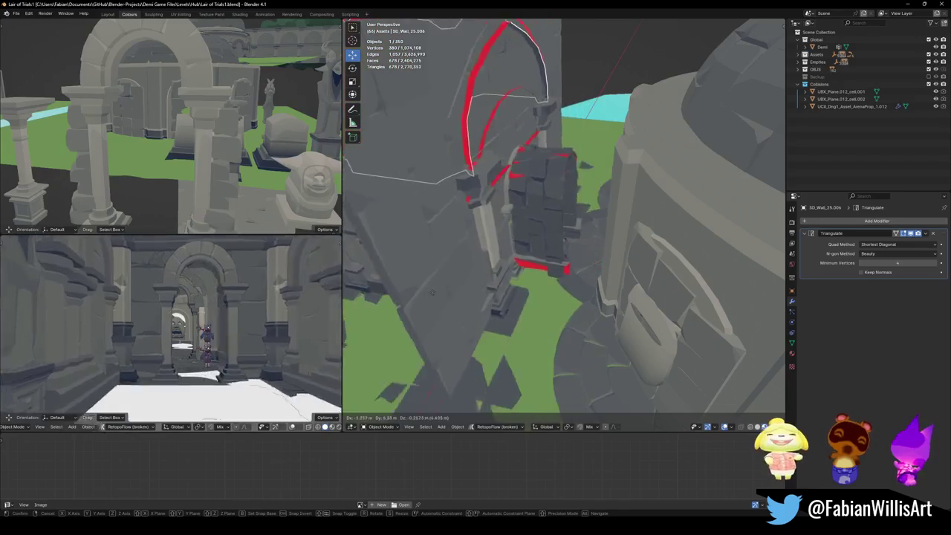
mouse_move(515, 280)
middle_mouse_down()
mouse_move(529, 245)
mouse_move(505, 258)
mouse_move(565, 222)
middle_mouse_up()
key("g")
key("Escape")
middle_click_drag(461, 153, 473, 260)
- Confirm the wall's placement, then open MAP_LairOfTrials in Edit Mode with nothing selected
left_click(466, 156)
left_click(473, 260)
key("Tab")
key("a")
key("alt+a")
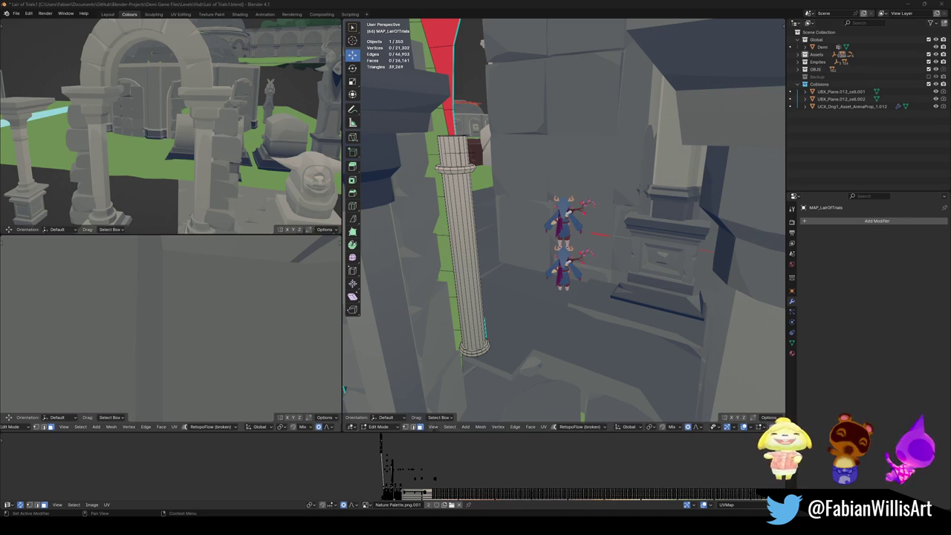
- Delete the stray column's linked faces, exit Edit Mode and save Lair of Trials1.blend
middle_click_drag(619, 350, 647, 352)
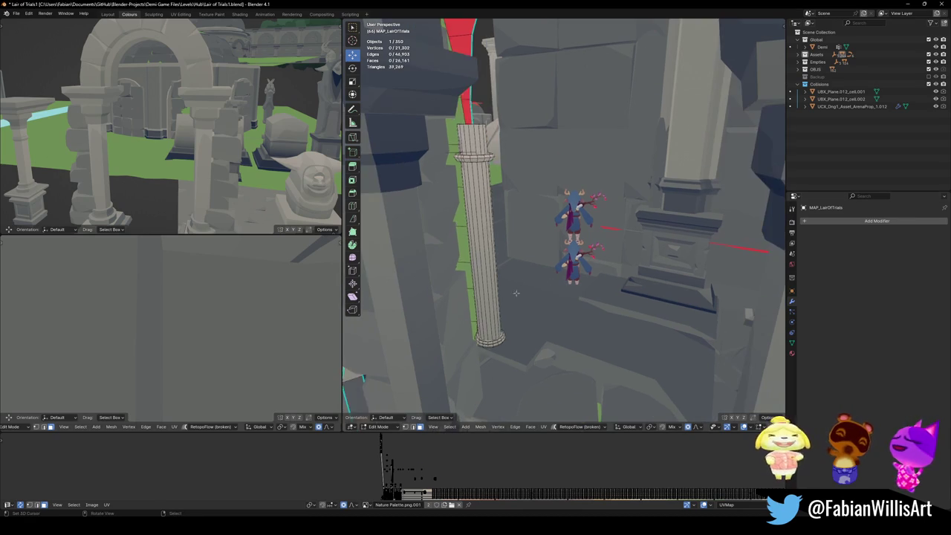
key("l")
key("l")
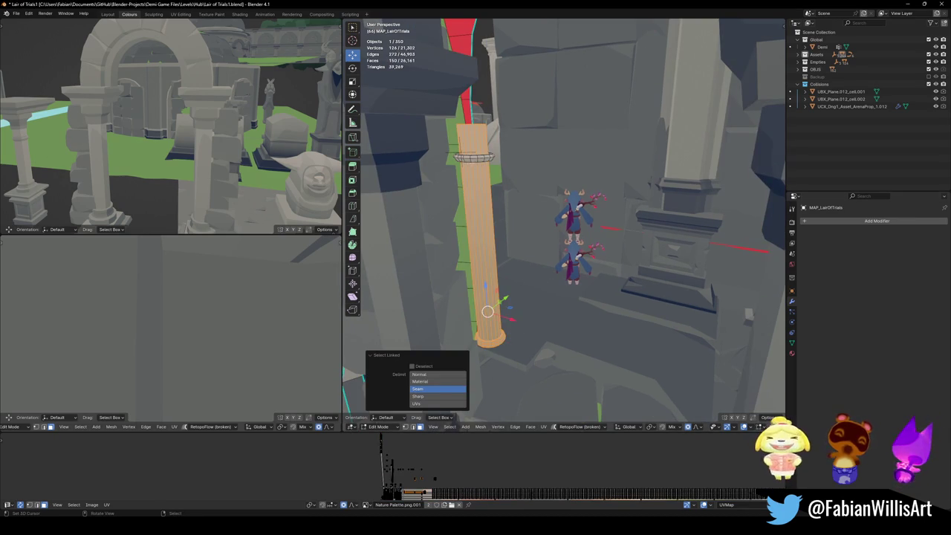
key("x")
left_click(498, 146)
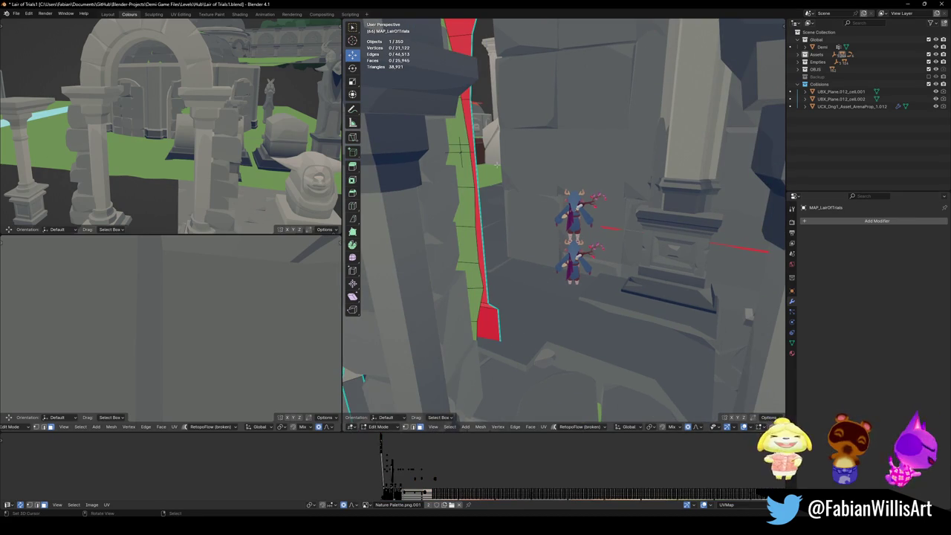
key("Tab")
key("ctrl+s")
left_click(651, 188)
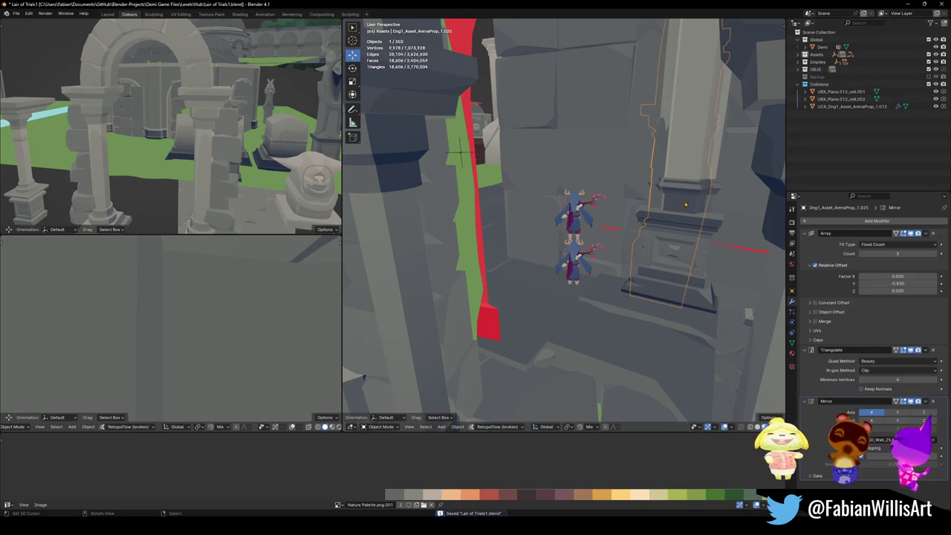
- Snap SD_Wall_25.004 to the 3D cursor with Selection to Cursor
key("w")
left_click(629, 156)
key("shift+s")
left_click(637, 131)
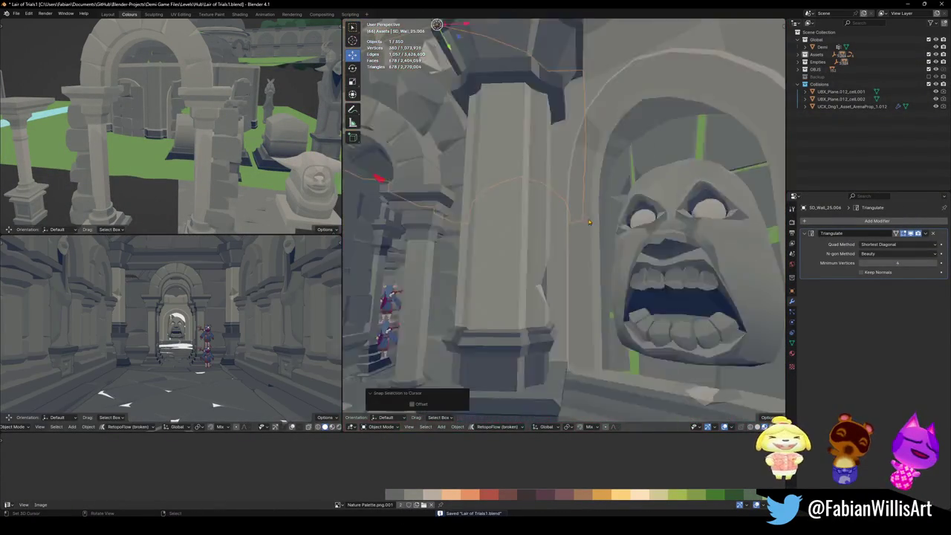
mouse_move(572, 211)
middle_mouse_down()
mouse_move(613, 229)
mouse_move(585, 199)
middle_mouse_up()
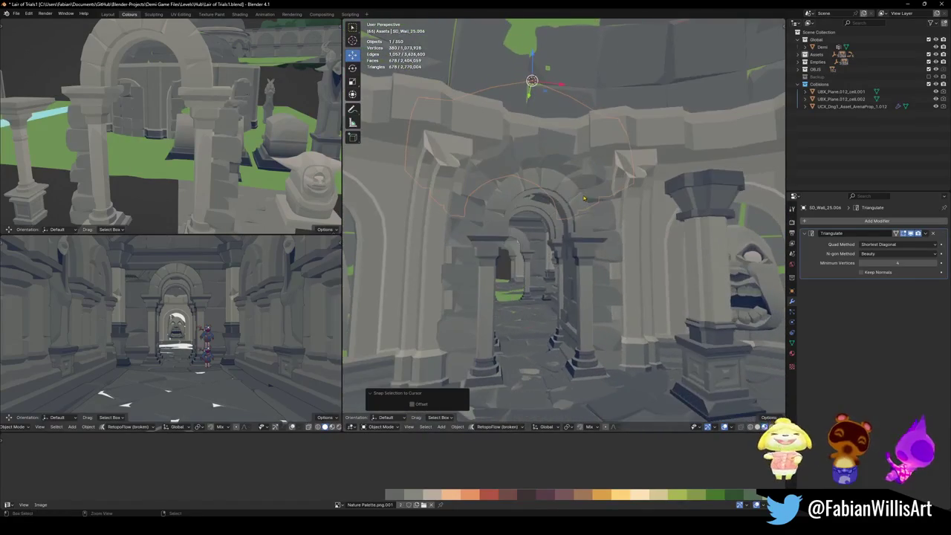
- Walk through the archways toward the carved stone face to review the corridor
key("shift+grave")
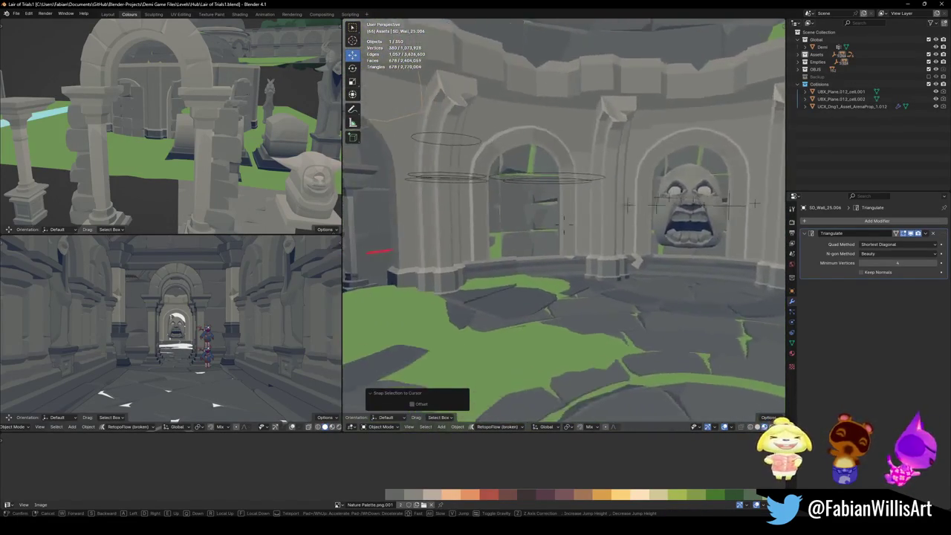
key("w")
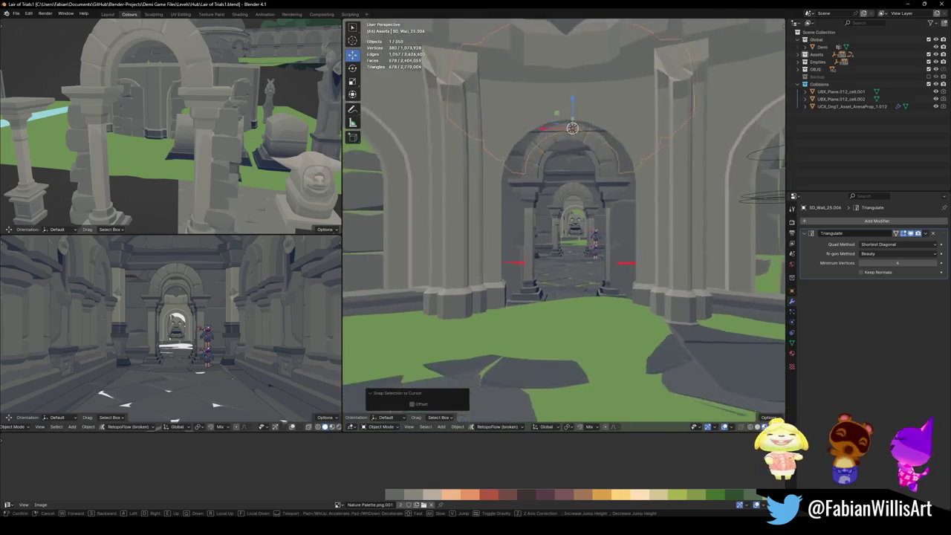
key("w")
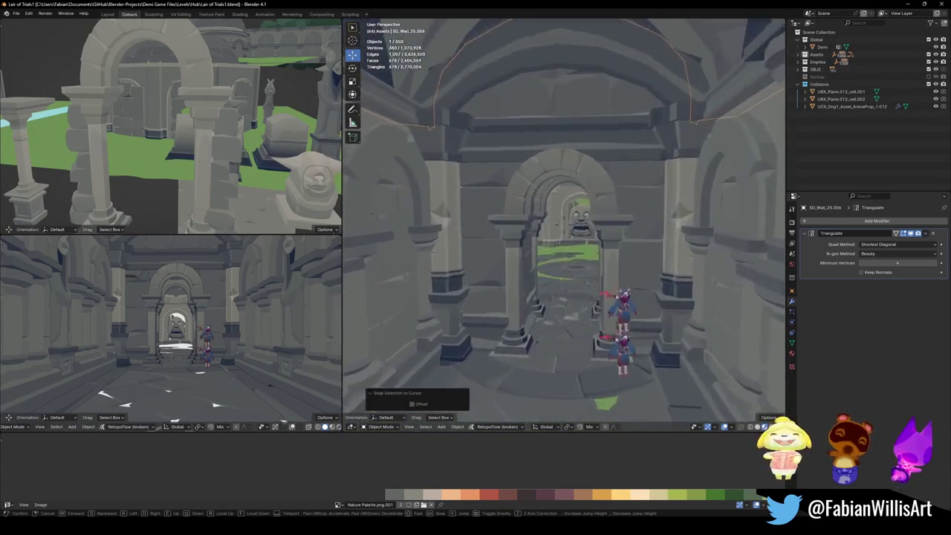
key("s")
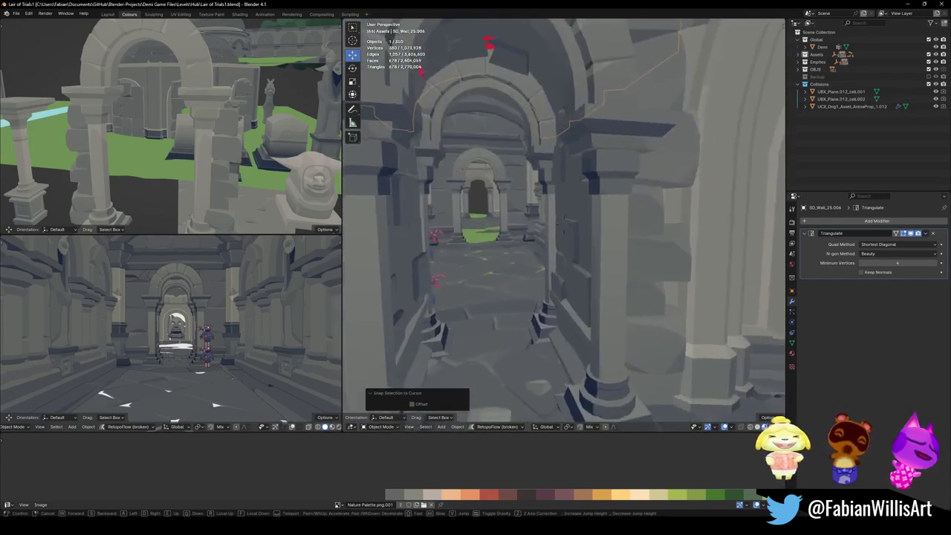
left_click(576, 205)
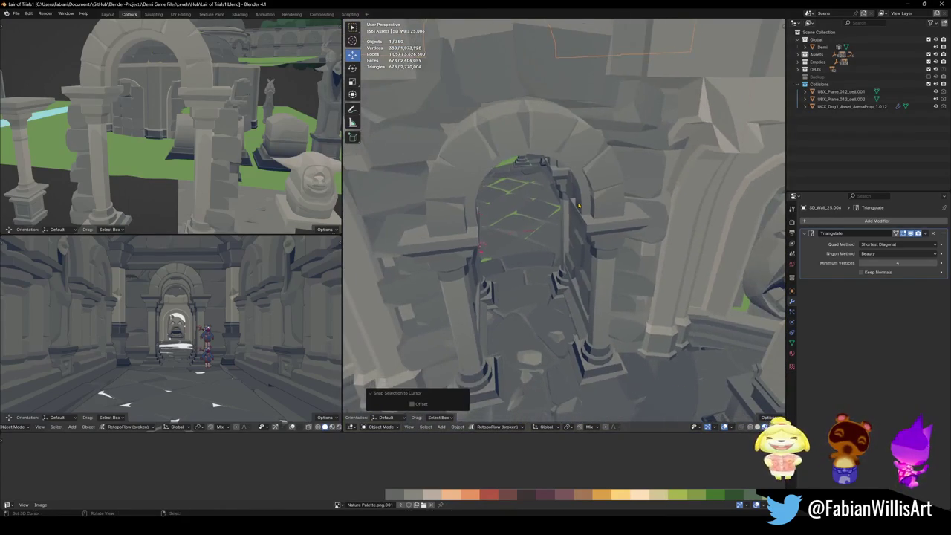
- Select archway Cube.059 and place a duplicate 15.623 m along Y
right_click(597, 240)
key("KP_Divide")
key("KP_Divide")
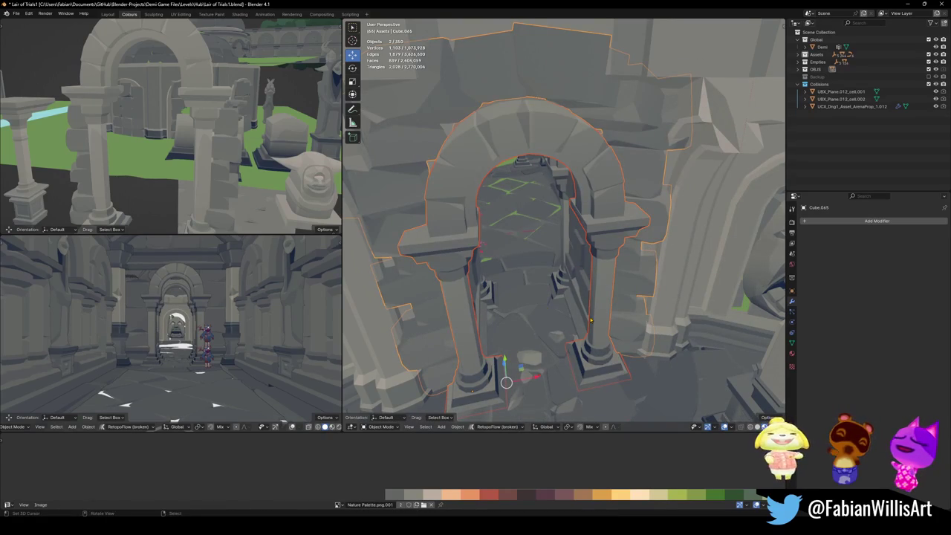
key("shift+d")
key("Escape")
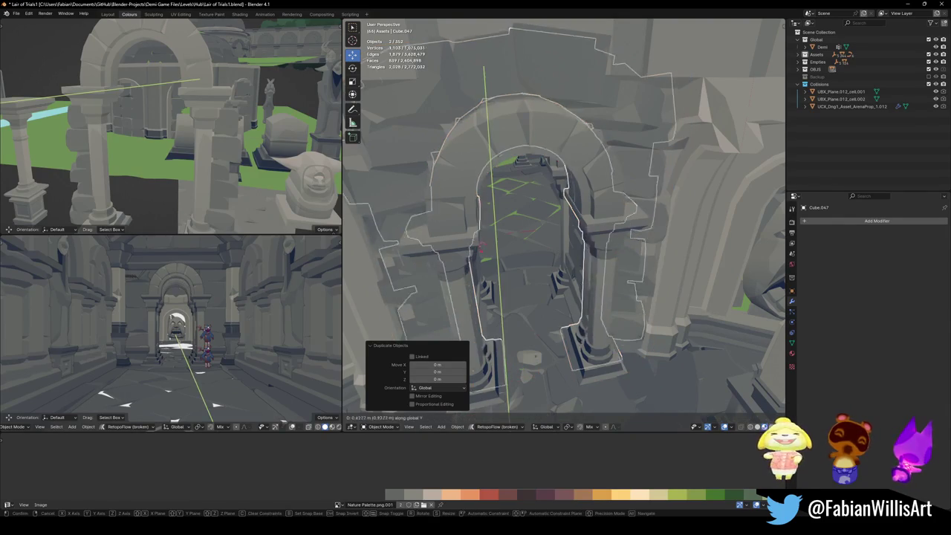
left_click(557, 240)
- Mirror the duplicated arch along the Y axis
key("KP_Decimal")
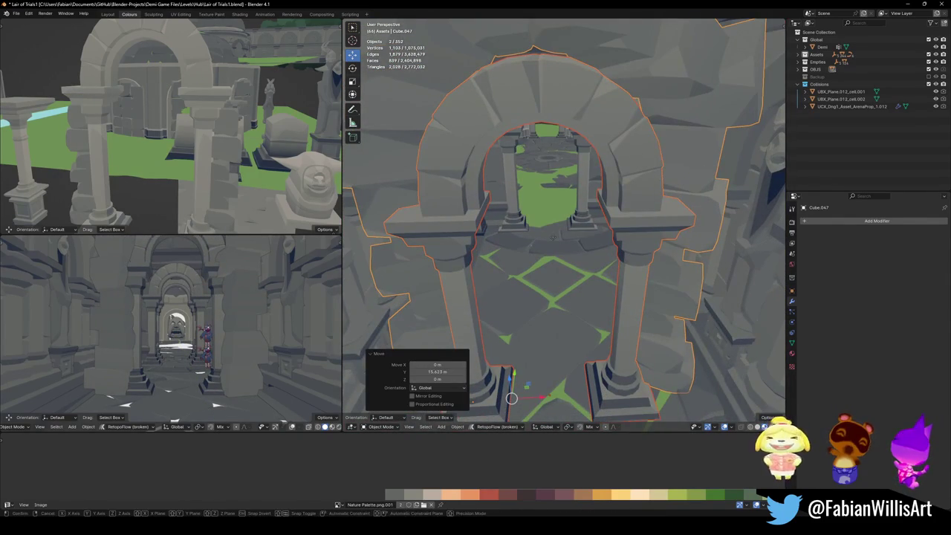
key("ctrl+m")
key("y")
key("Return")
- Reposition the mirrored arch along Y in two moves
key("g")
key("y")
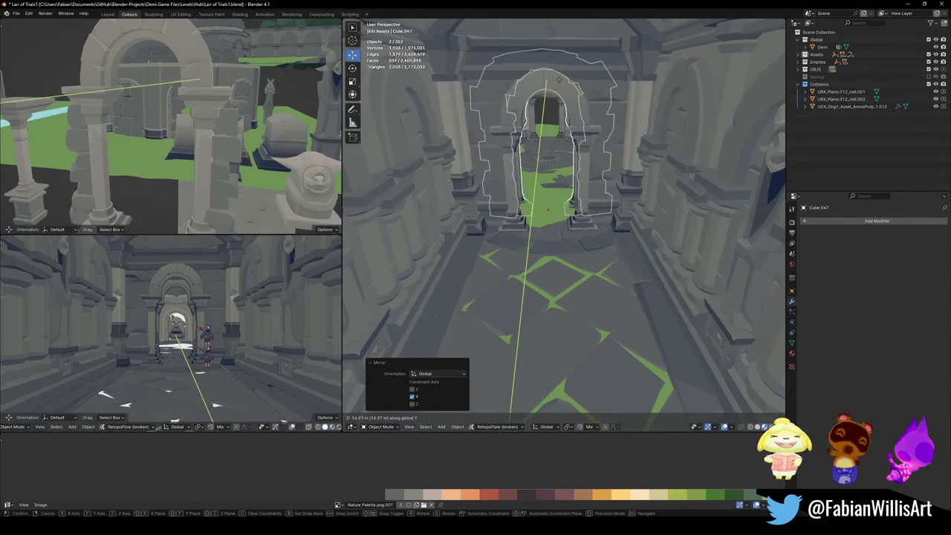
left_click(513, 111)
mouse_move(512, 111)
middle_mouse_down()
mouse_move(582, 162)
mouse_move(624, 211)
mouse_move(669, 194)
middle_mouse_up()
key("g")
key("y")
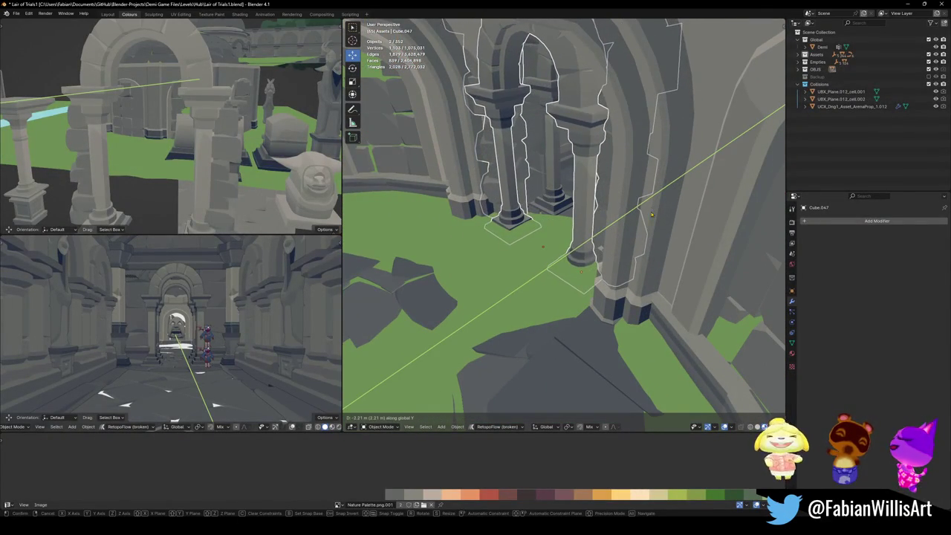
left_click(651, 211)
middle_click_drag(650, 210, 654, 203)
- Adjust the arch along Y once more, then delete the two duplicated arch objects
key("g")
key("y")
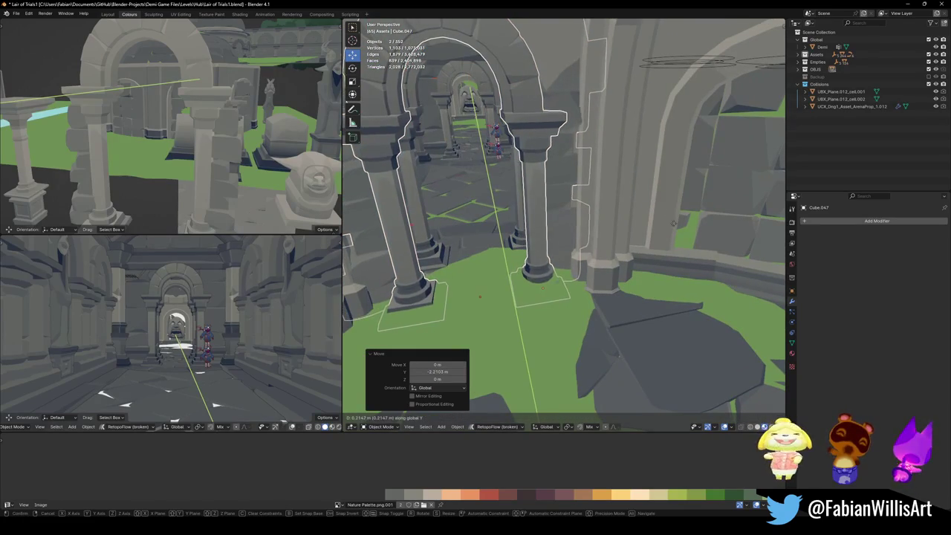
left_click(723, 261)
middle_click_drag(724, 260, 657, 68)
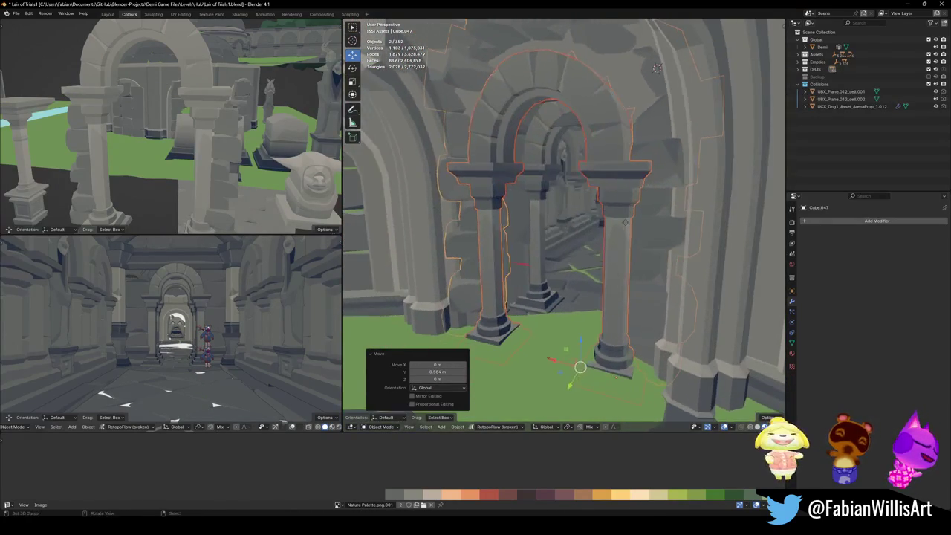
key("g")
key("y")
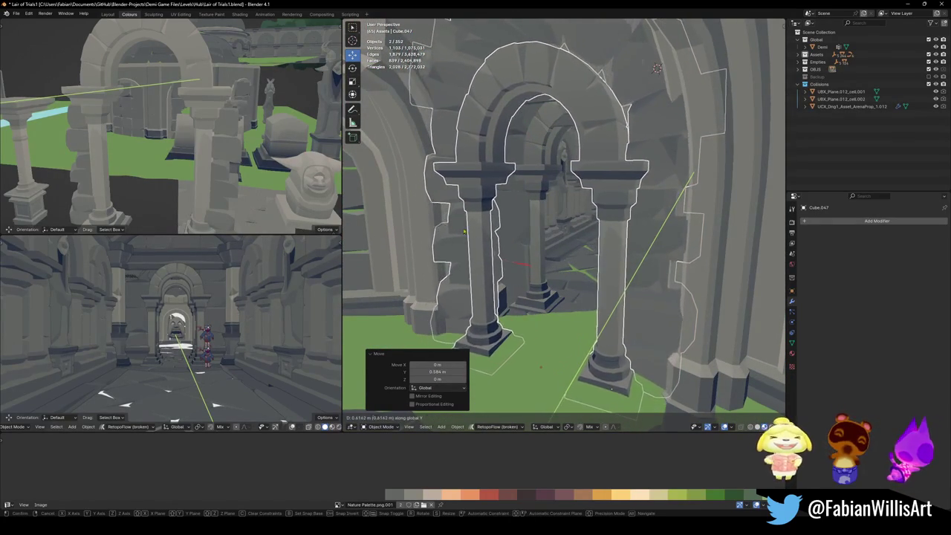
right_click(657, 69)
mouse_move(657, 68)
middle_mouse_down()
mouse_move(521, 74)
mouse_move(523, 83)
mouse_move(612, 112)
mouse_move(595, 43)
middle_mouse_up()
key("alt+a")
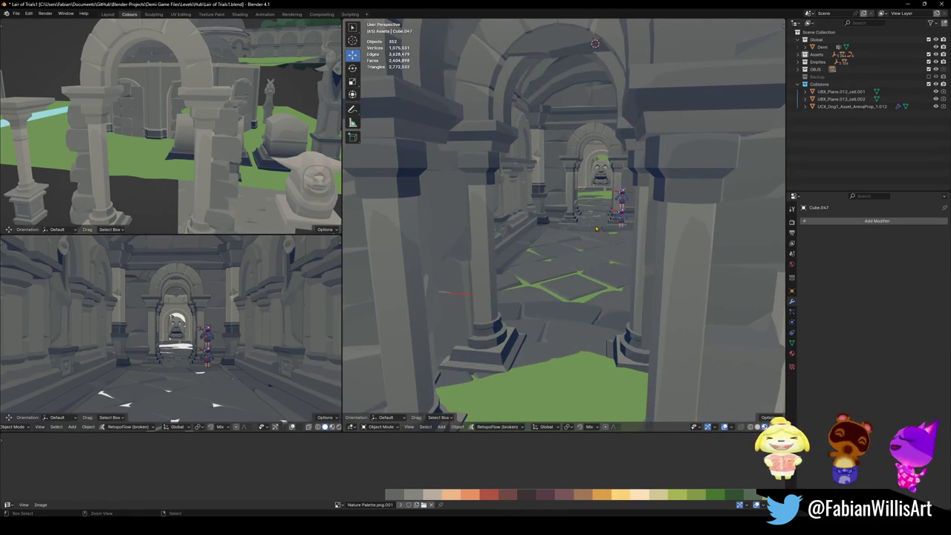
key("Delete")
- Walk to the doorway and move archway Cube.065 to its spot in the centre
key("shift+grave")
key("w")
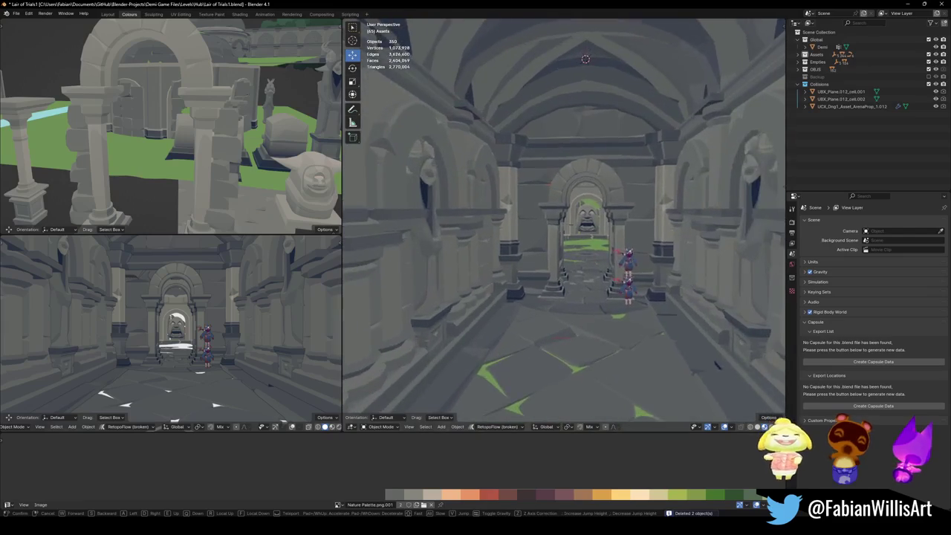
left_click(585, 231)
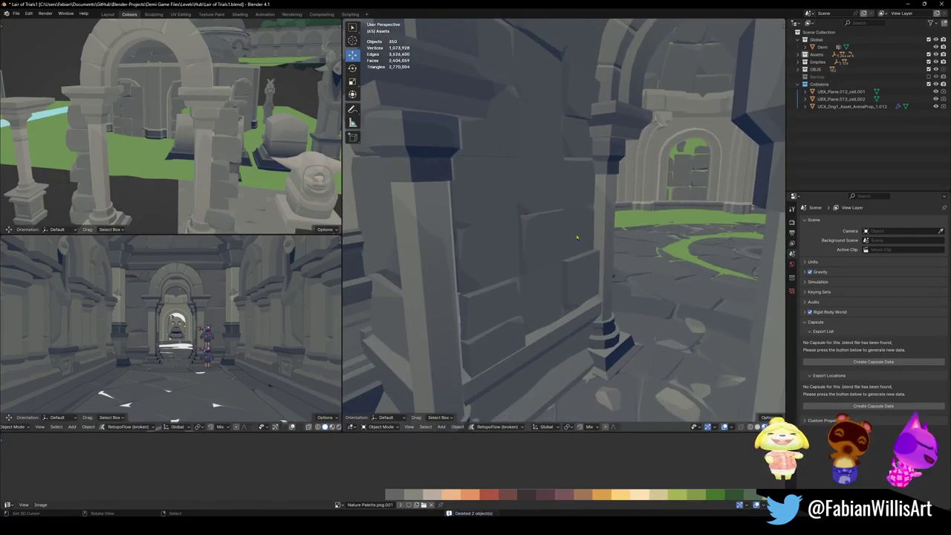
left_click(555, 279)
key("shift+grave")
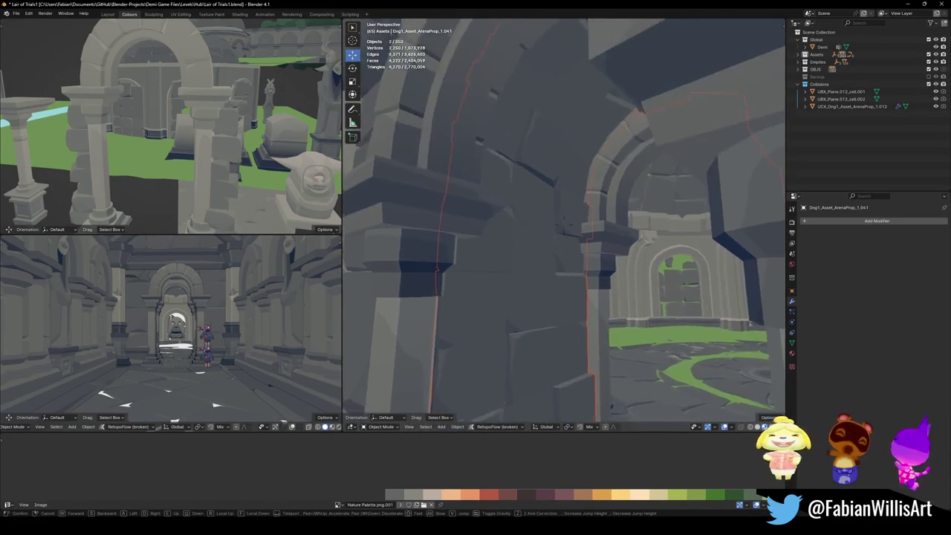
key("w")
left_click(585, 340)
key("shift+grave")
key("Escape")
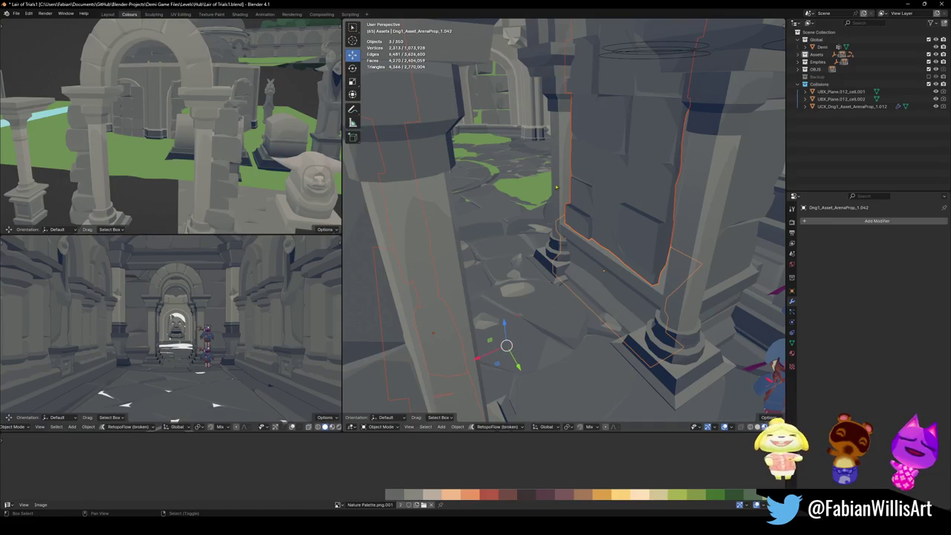
key("shift+grave")
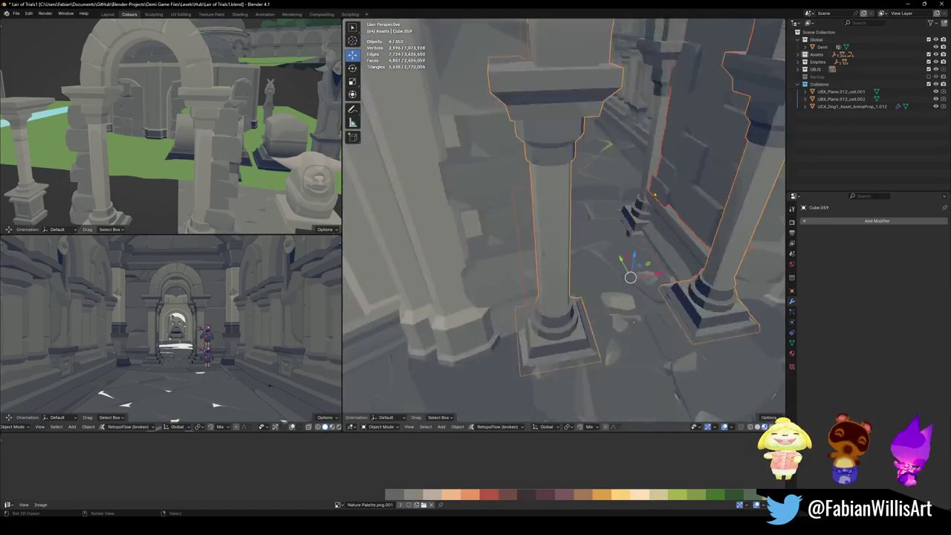
key("g")
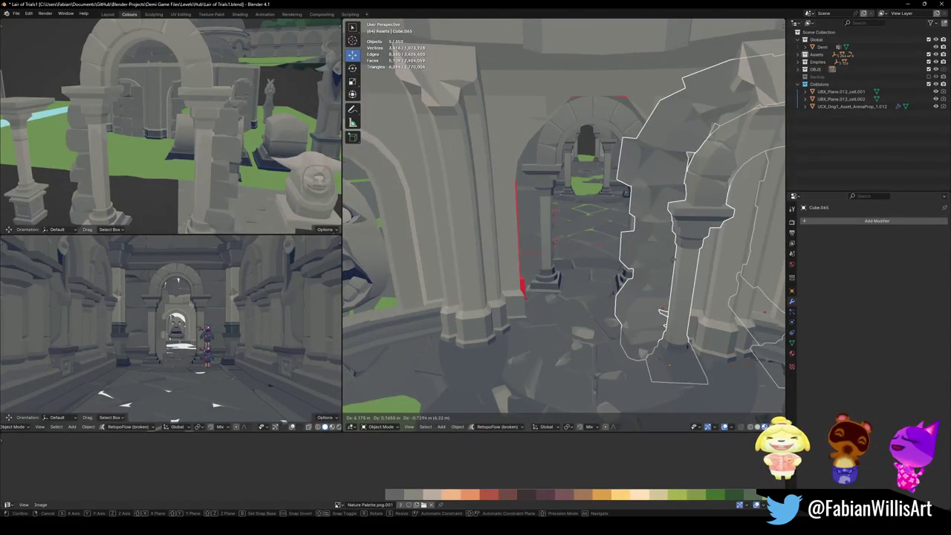
left_click(673, 264)
- Duplicate the arch and place the copy about 5.18 m back along Y
middle_click_drag(593, 240, 523, 140)
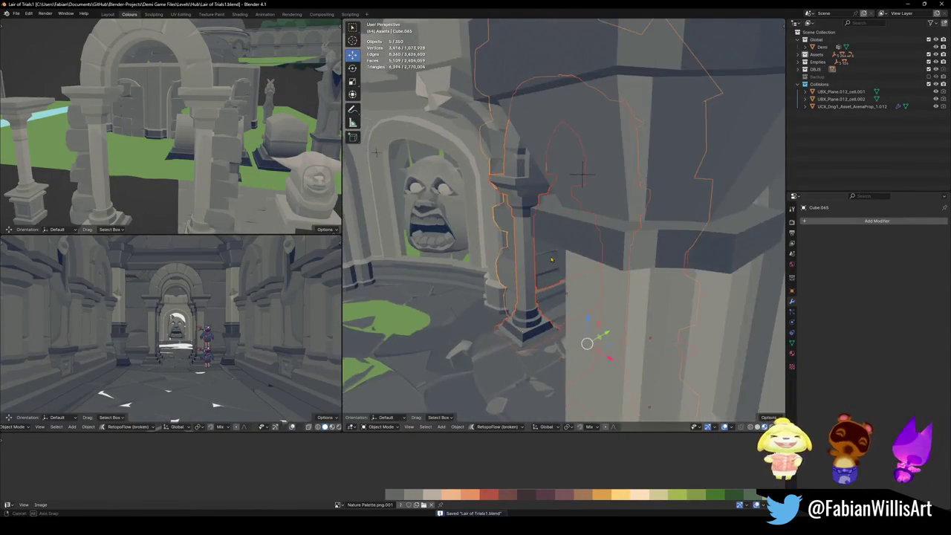
key("shift+d")
key("y")
left_click(523, 139)
key("KP_Decimal")
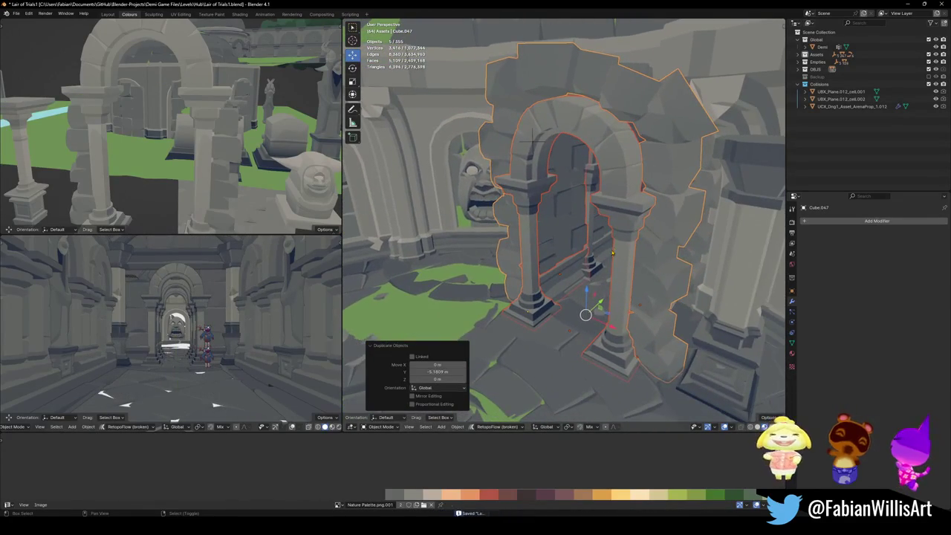
- Parent the arch pieces with Keep Transform and move them about -4.58 m along Y
left_click(533, 141)
key("ctrl+p")
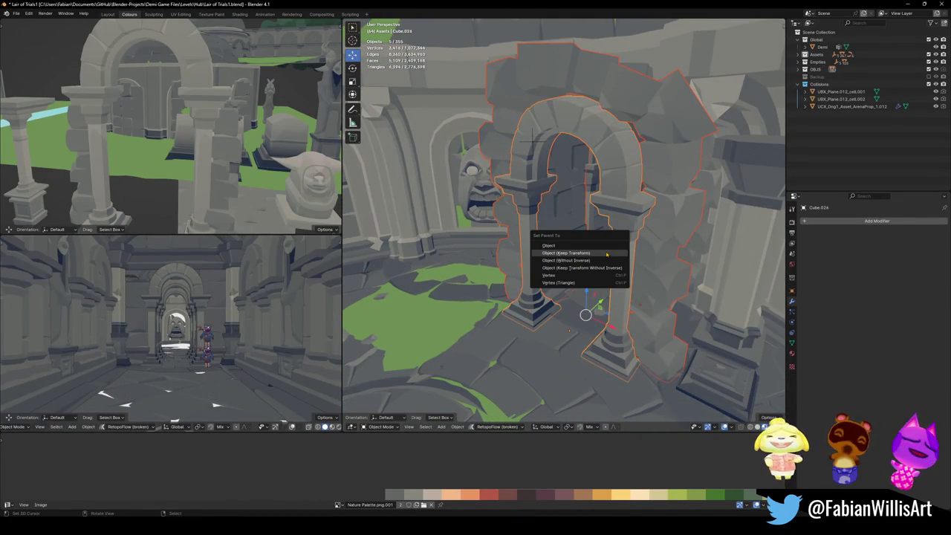
left_click(606, 255)
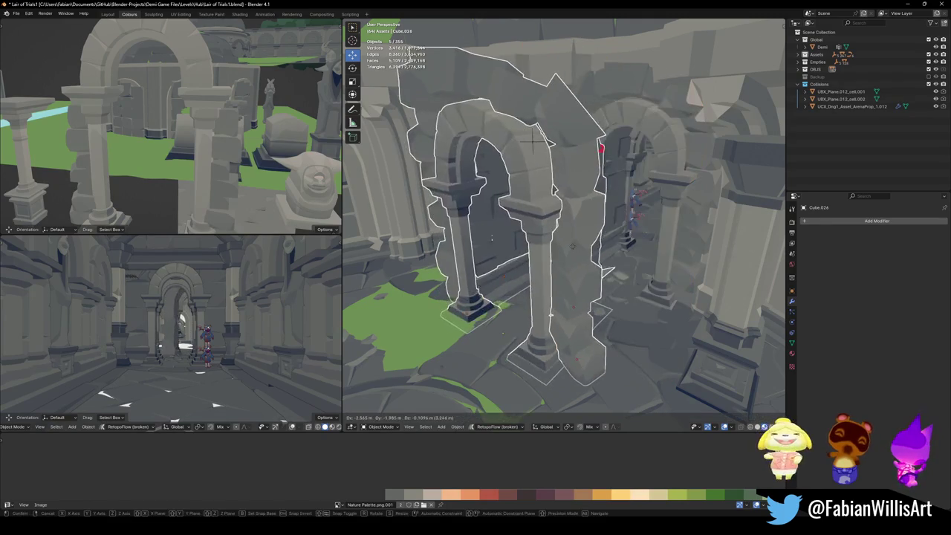
key("g")
key("y")
left_click(549, 267)
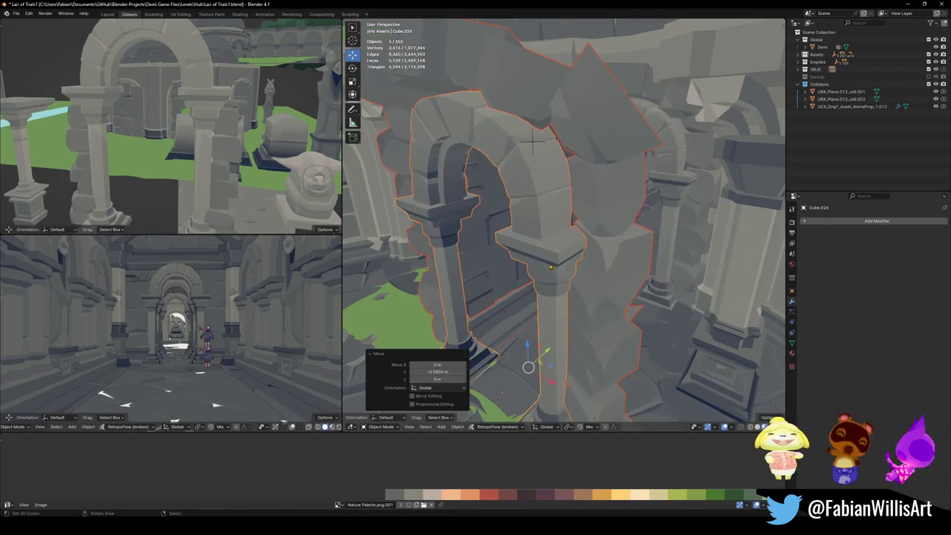
- Join the arch pieces, convert them to a mesh, and apply rotation and scale
key("ctrl+j")
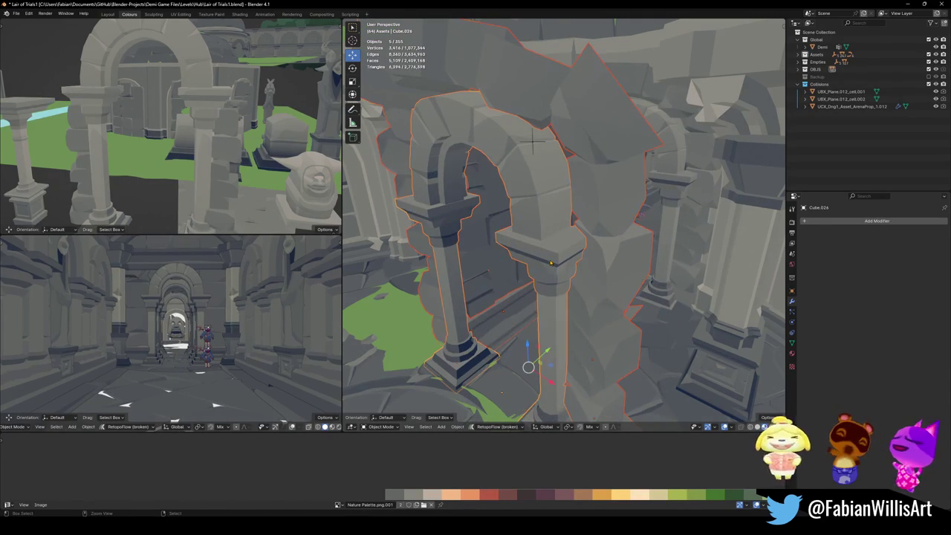
key("q")
left_click(550, 203)
key("ctrl+a")
left_click(551, 210)
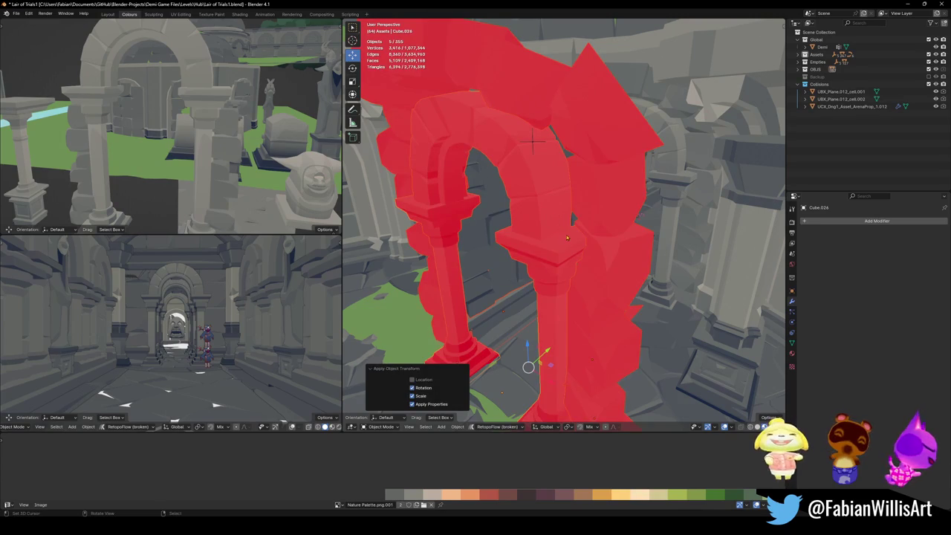
- Recalculate all of the arch's normals to face outside
key("ctrl+j")
key("Tab")
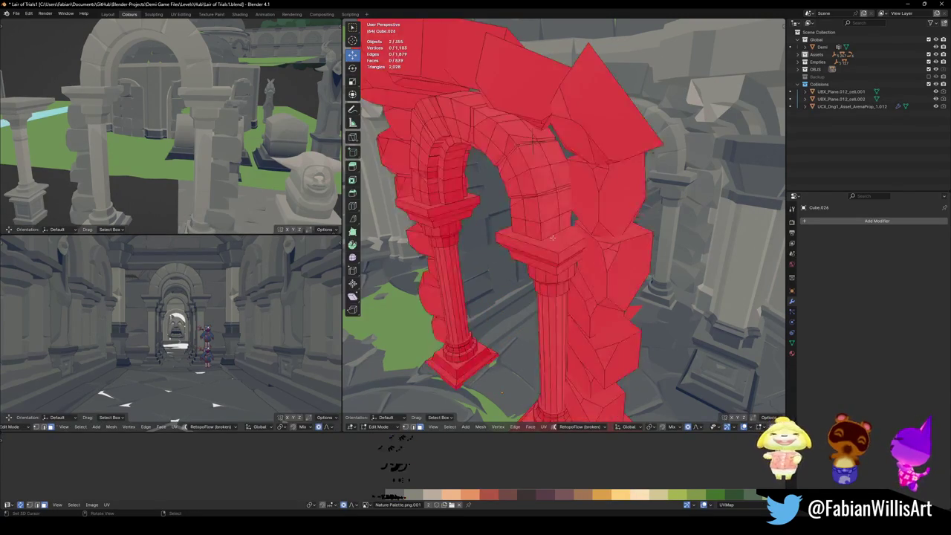
key("a")
key("alt+n")
left_click(553, 238)
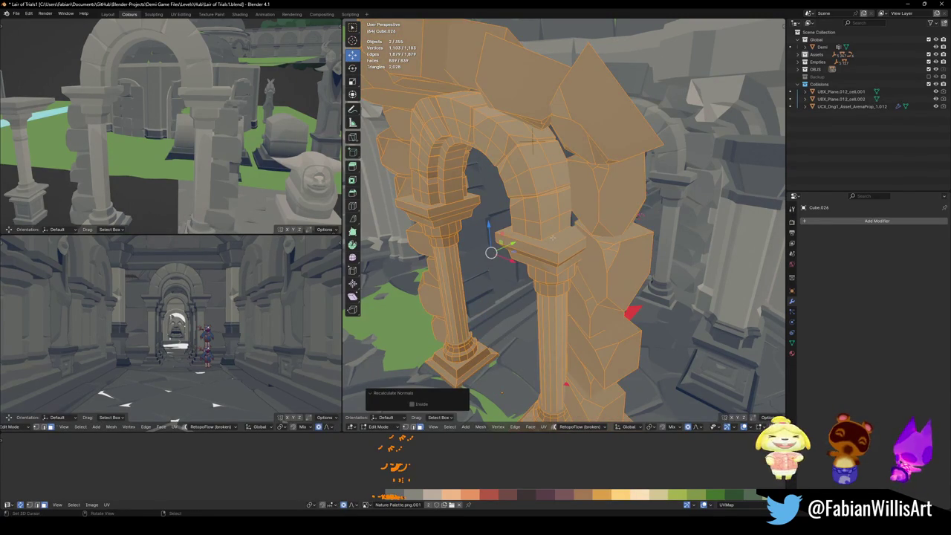
key("Tab")
mouse_move(553, 240)
middle_mouse_down()
mouse_move(593, 219)
mouse_move(639, 255)
middle_mouse_up()
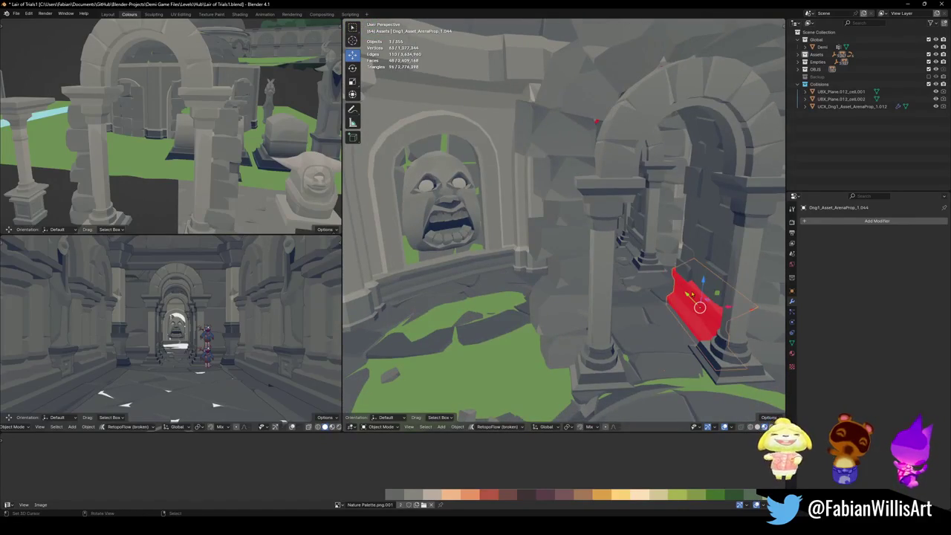
- Delete all of the panel's vertices, then add the arch to the selection
key("Tab")
key("x")
left_click(669, 287)
key("Tab")
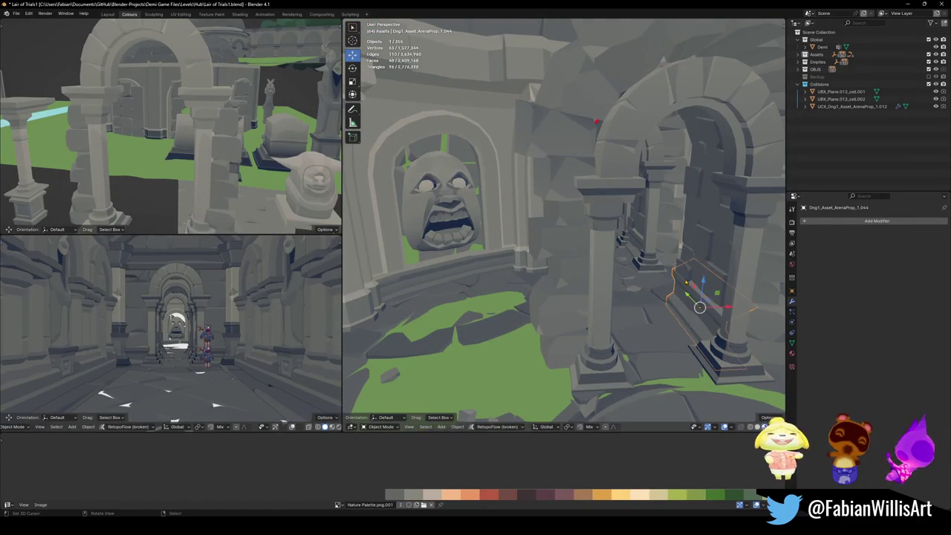
left_click(699, 301, "shift")
middle_click_drag(698, 301, 524, 316)
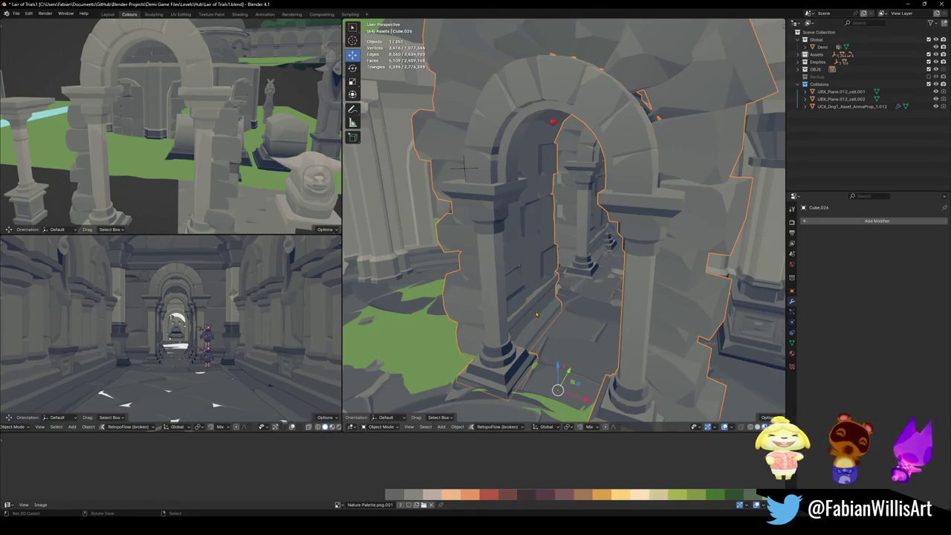
- Move the arch about 17.86 m along Y and walk through to check it
key("g")
key("y")
left_click(464, 167)
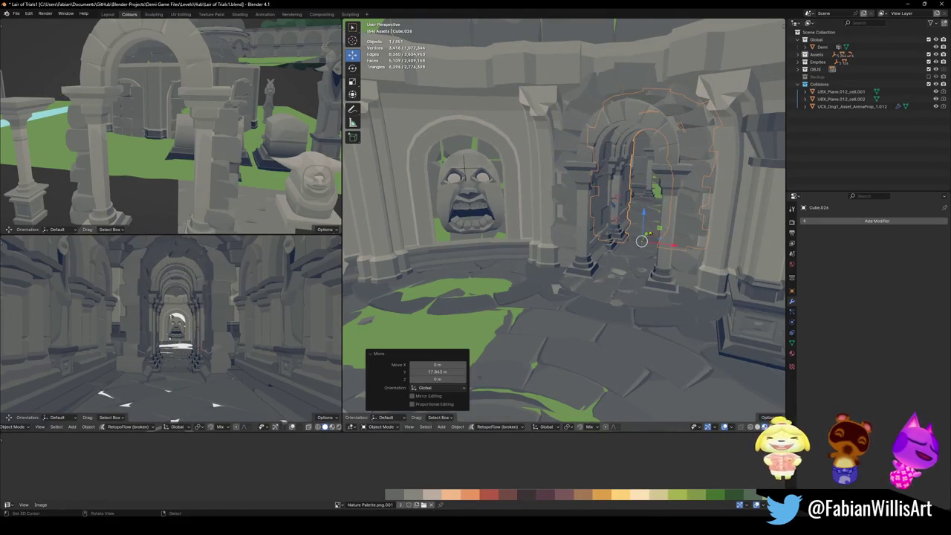
key("shift+grave")
key("w")
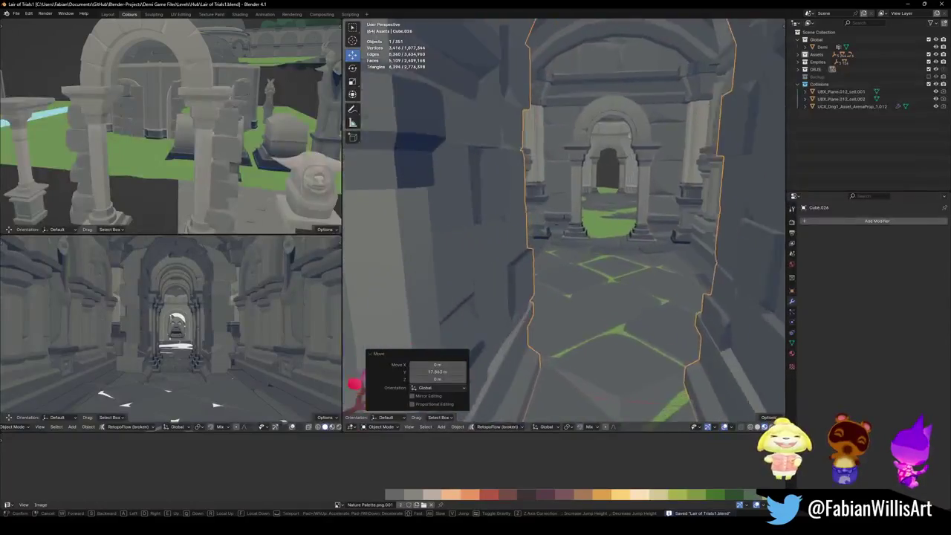
key("Return")
- Place the arch at 22.322 m along Y, cancel an extra move, and deselect
key("g")
key("y")
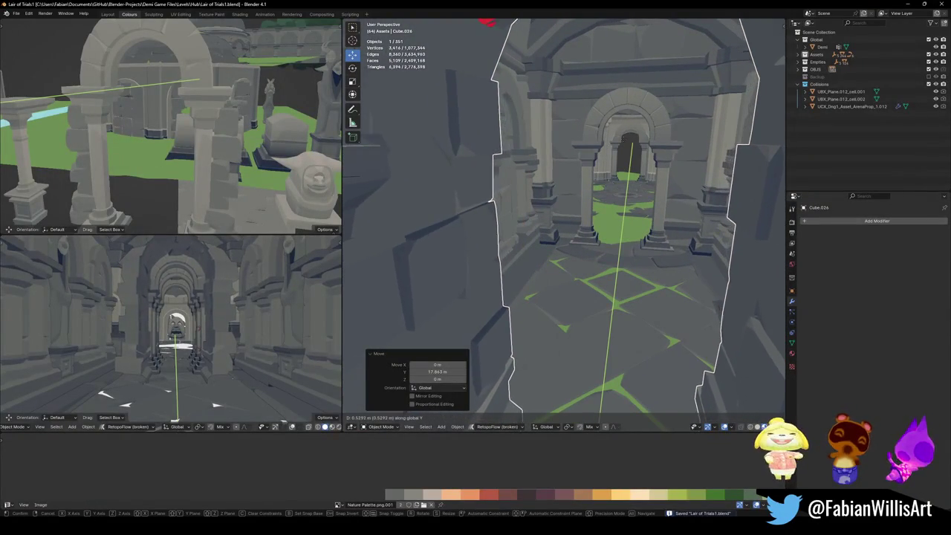
left_click(624, 223)
mouse_move(624, 223)
middle_mouse_down()
mouse_move(611, 218)
mouse_move(614, 237)
middle_mouse_up()
key("g")
key("y")
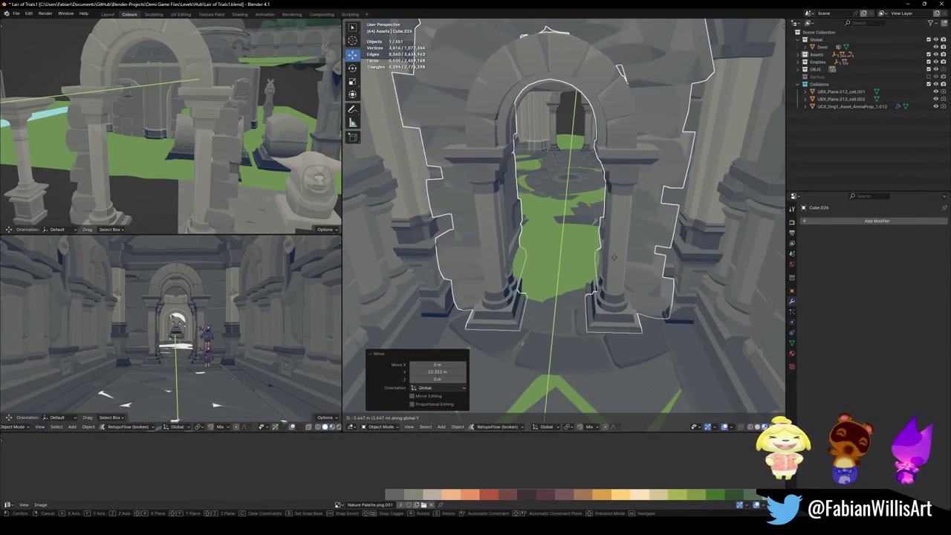
key("Escape")
key("alt+a")
mouse_move(616, 255)
middle_mouse_down()
mouse_move(628, 249)
mouse_move(628, 270)
middle_mouse_up()
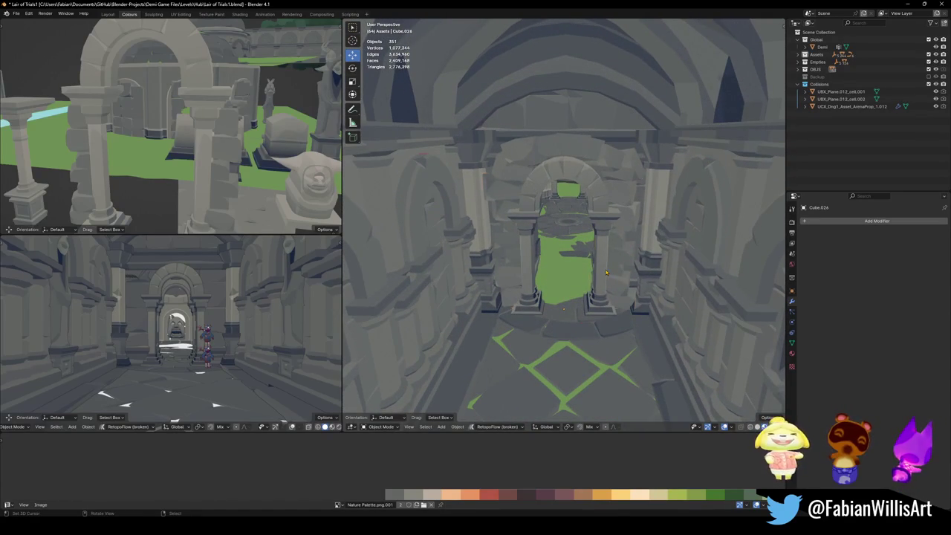
- Walk down the corridors to view the arch beside the grassy room
key("Escape")
key("alt+a")
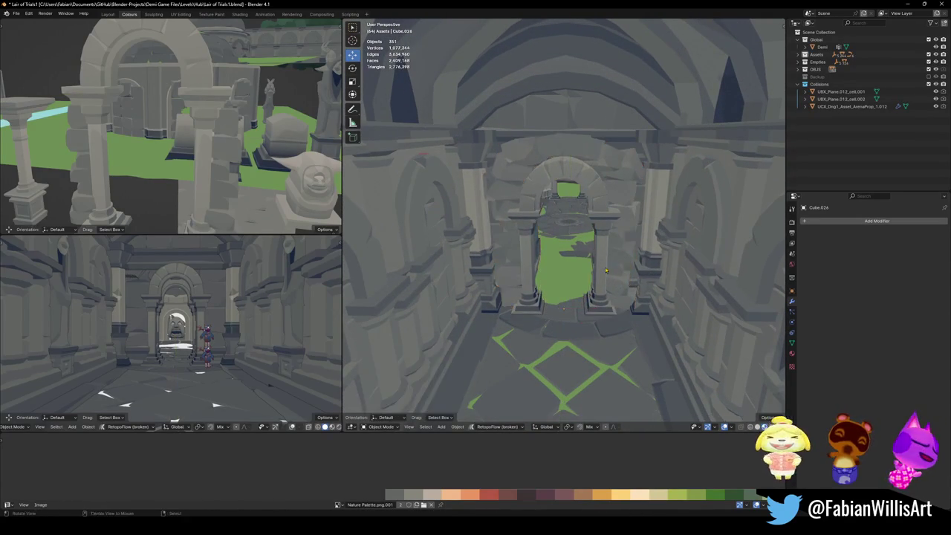
key("shift+grave")
key("w")
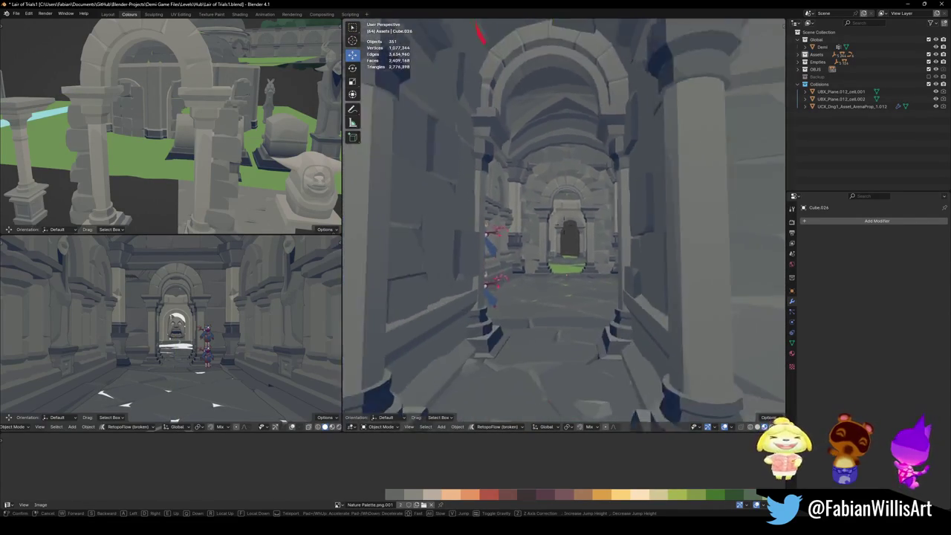
key("s")
key("w")
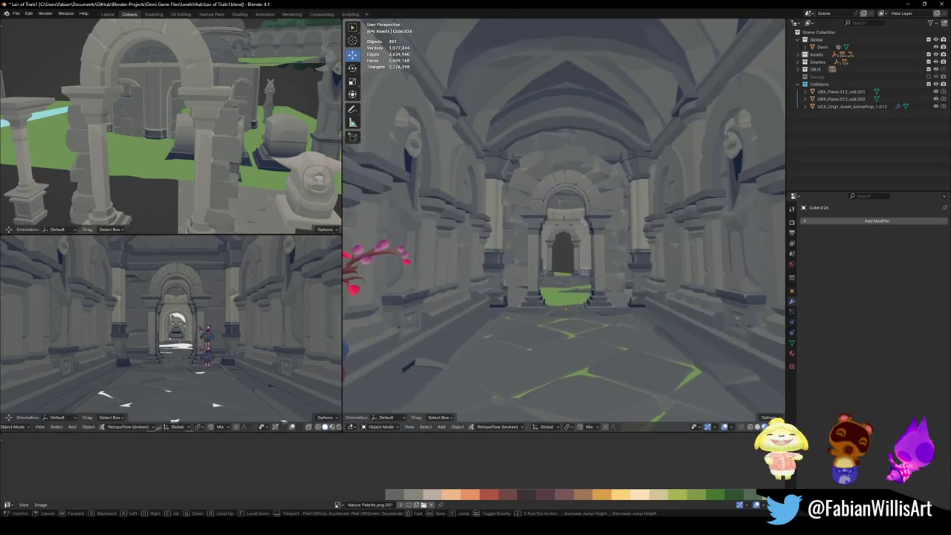
key("w")
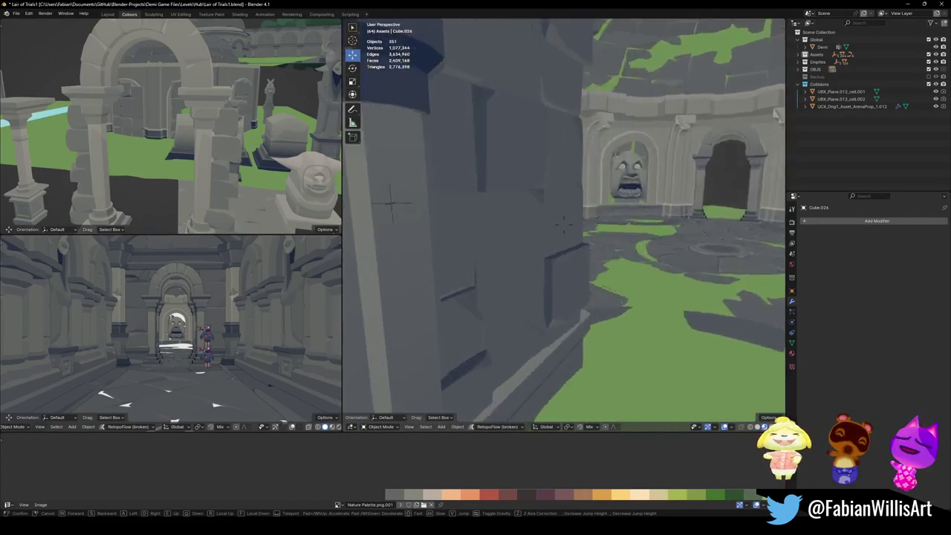
key("s")
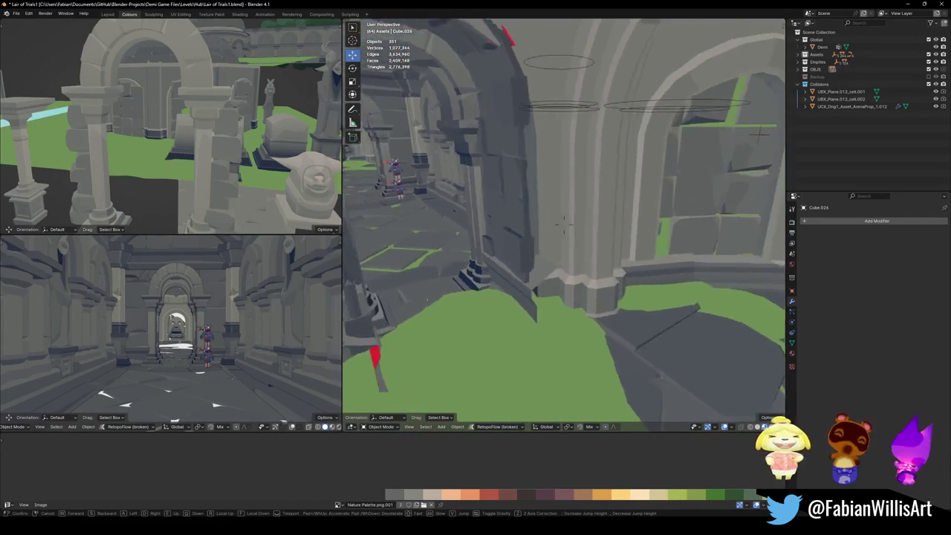
key("d")
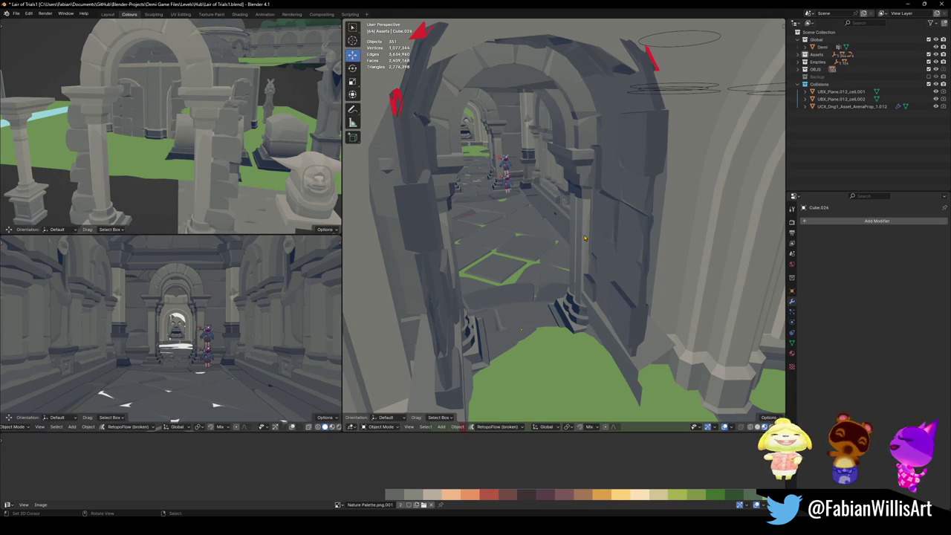
key("shift+grave")
key("w")
key("Escape")
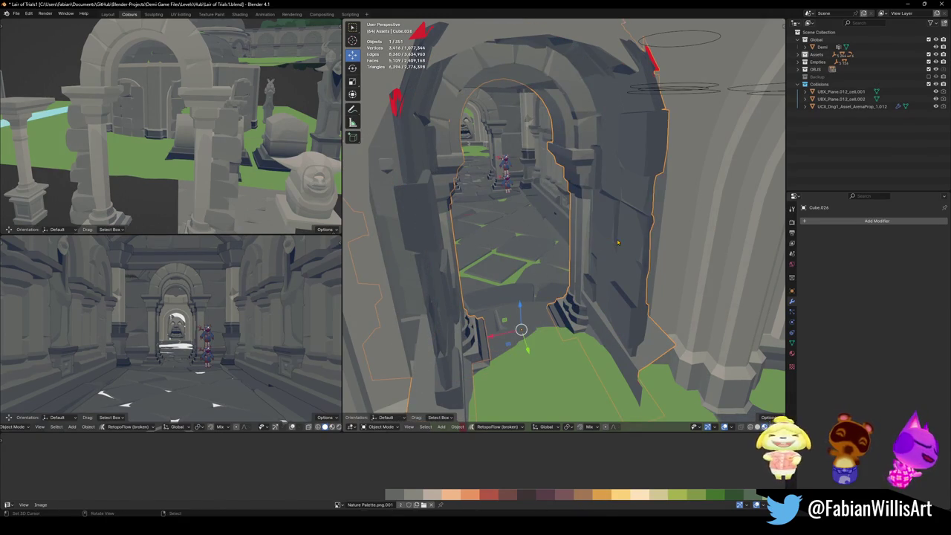
- Mirror Cube.024 along Y and move it about 5.73 m along Y
key("ctrl+m")
key("y")
key("Return")
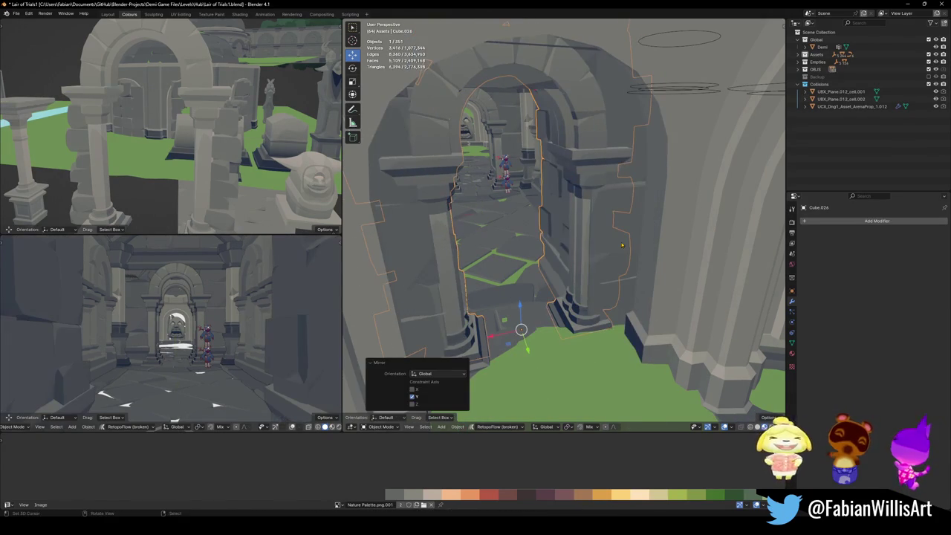
key("g")
key("y")
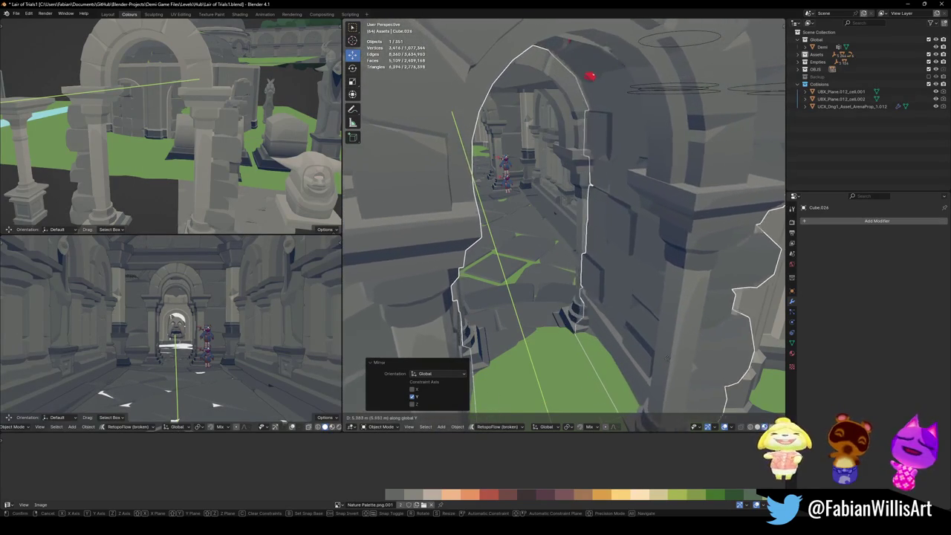
left_click(660, 349)
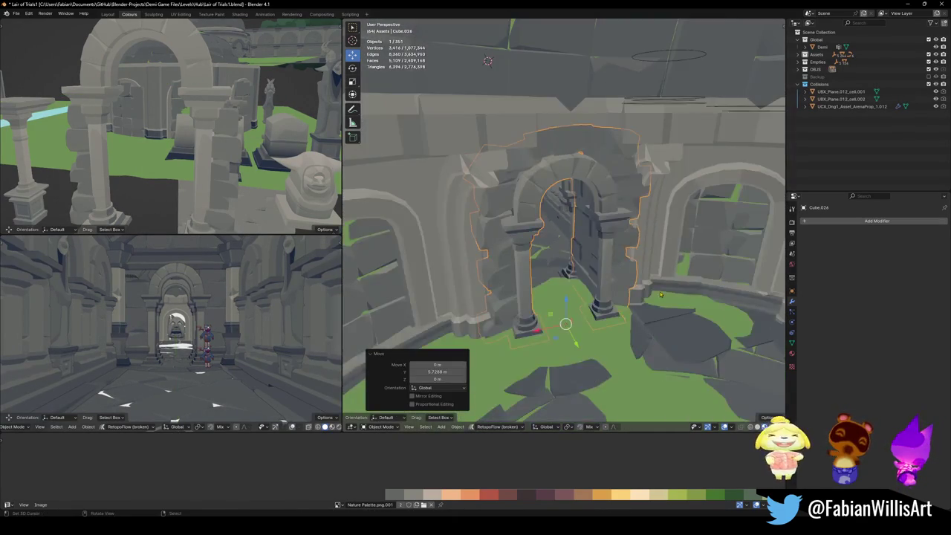
- Select the MAP_LairOfTrials.001 level mesh and begin moving it along Y
scroll(656, 288, "down", 3)
left_click(655, 288)
key("g")
key("y")
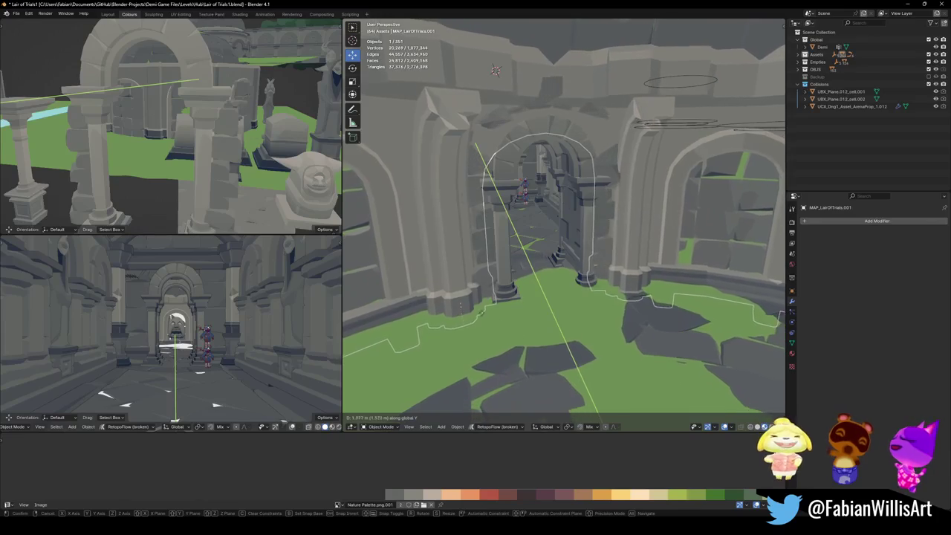
- Confirm the 0.649 m Y shift of the level mesh and walk into the green room
key("Return")
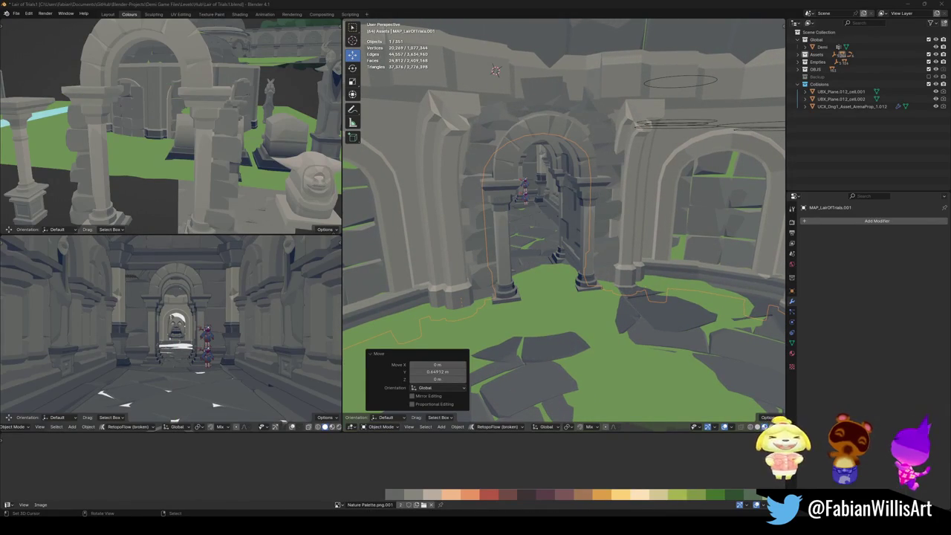
middle_click_drag(619, 253, 620, 265)
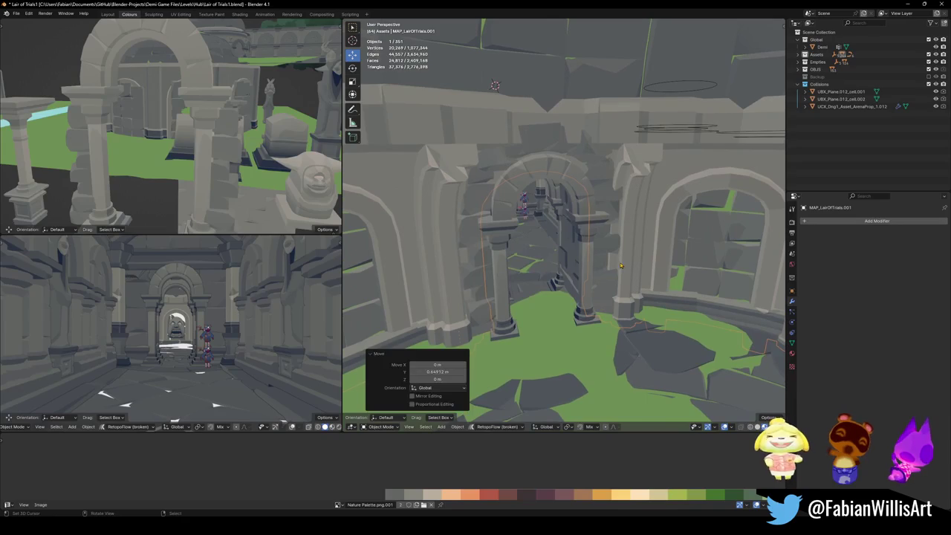
key("shift+grave")
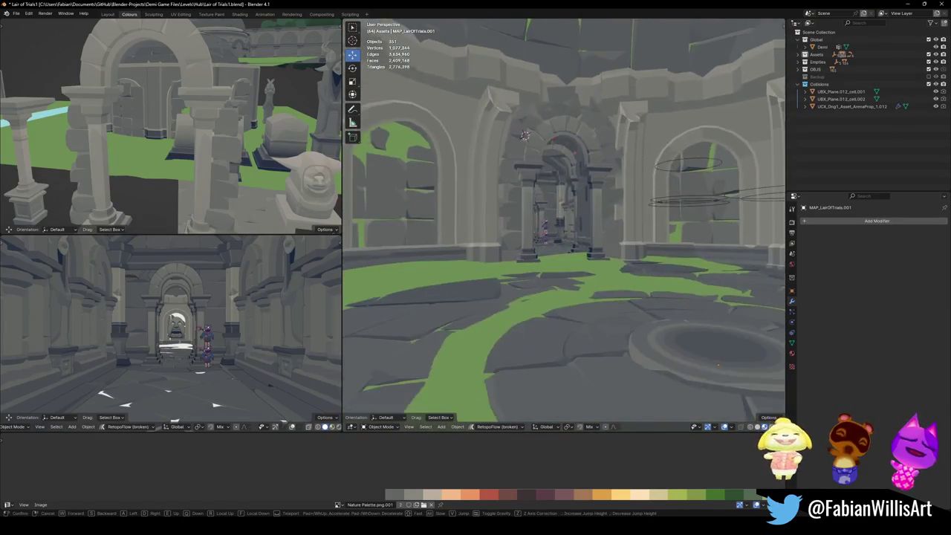
key("w")
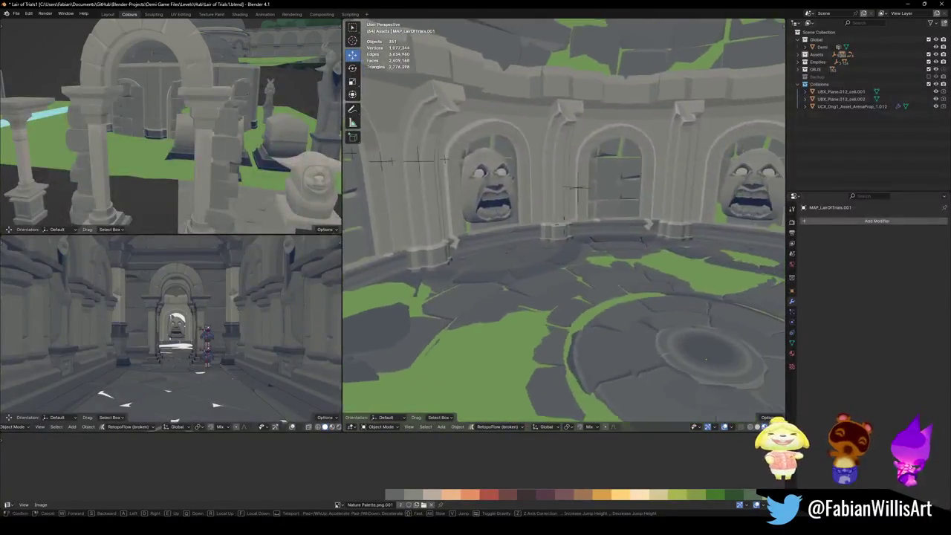
key("w")
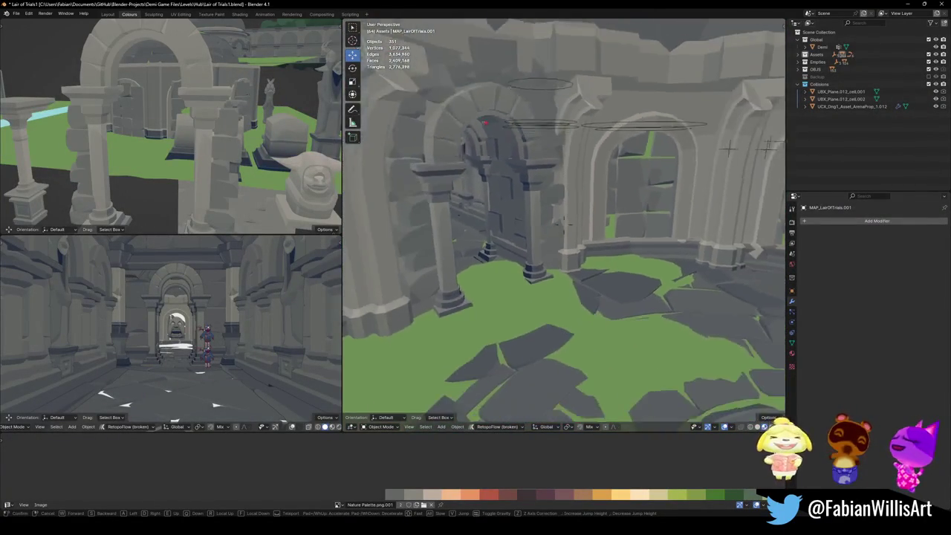
left_click(587, 266)
- Try a small Y nudge of the level mesh, then walk on and select Floor.004
left_click(569, 233)
key("g")
key("y")
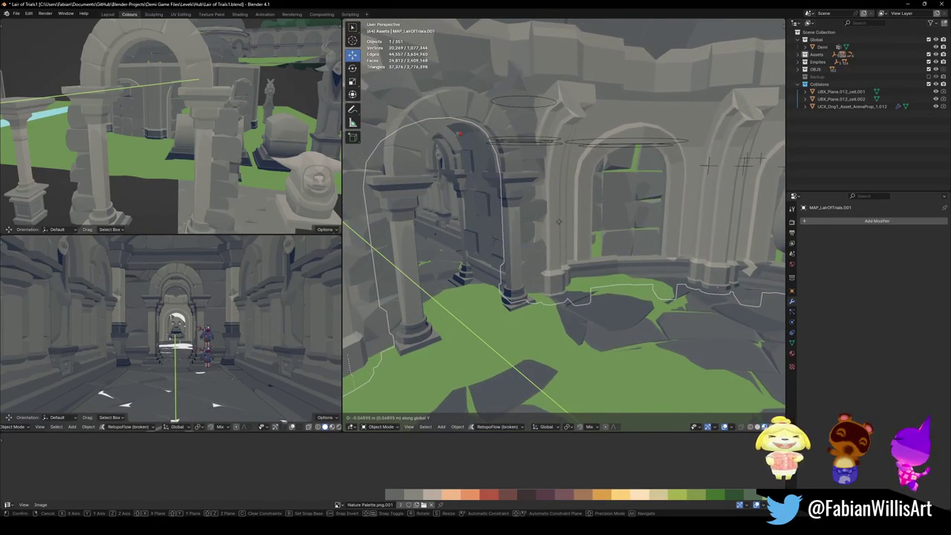
key("Escape")
key("alt+a")
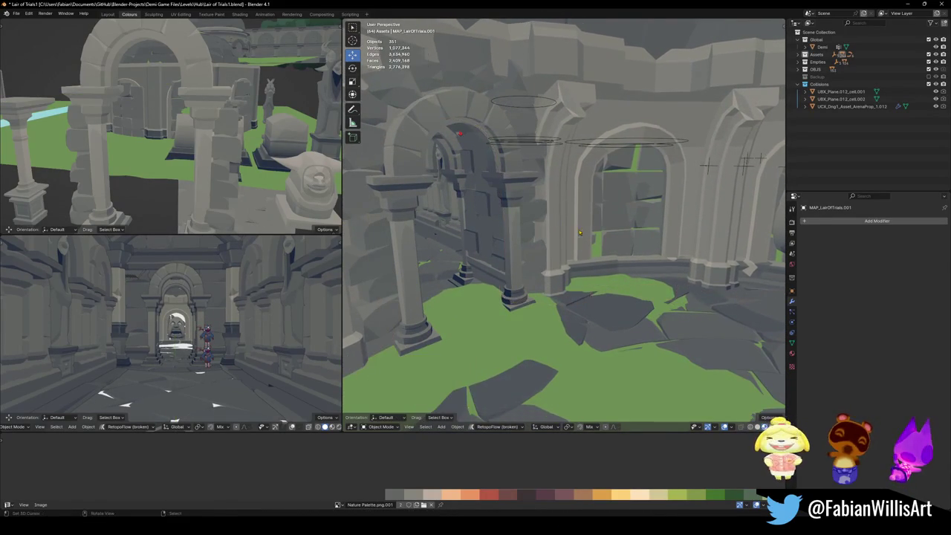
key("shift+grave")
key("w")
key("w")
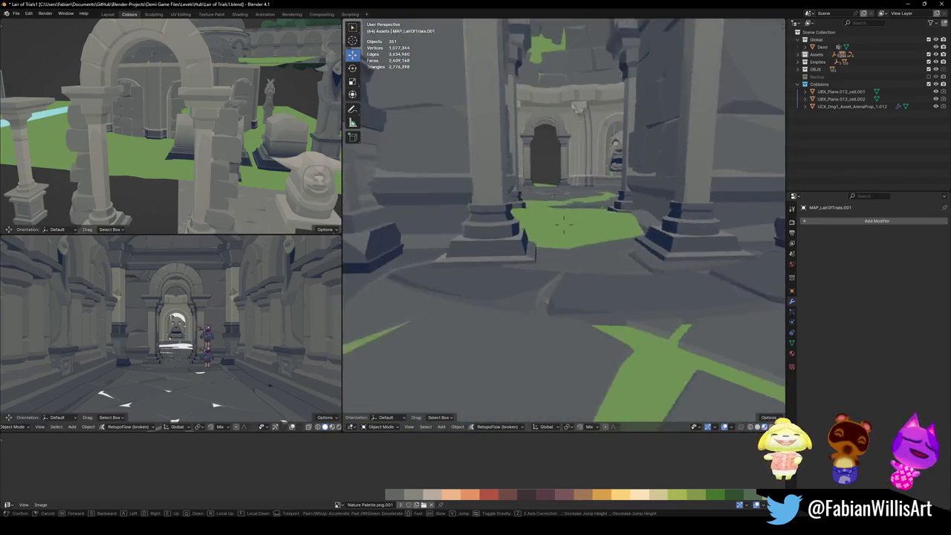
left_click(567, 226)
- Lower a Floor.004 face 0.54445 m along Z with smooth proportional falloff
key("KP_Decimal")
scroll(569, 280, "down", 5)
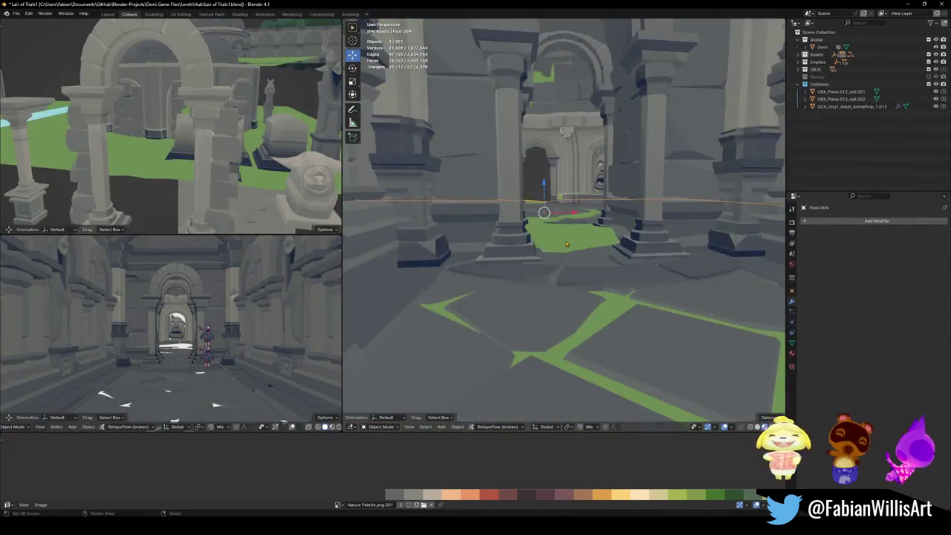
scroll(568, 279, "down", 4)
key("Tab")
key("g")
key("z")
scroll(565, 235, "down", 6)
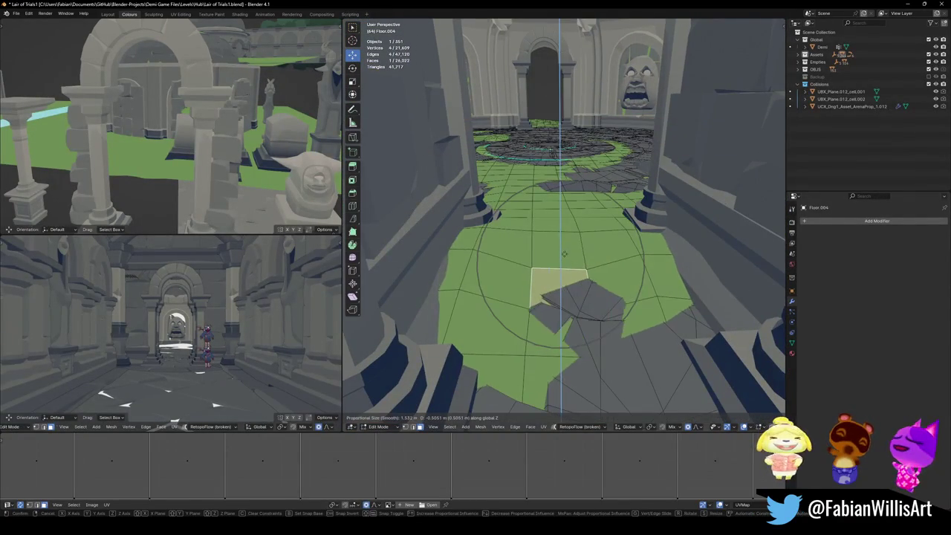
scroll(563, 250, "down", 2)
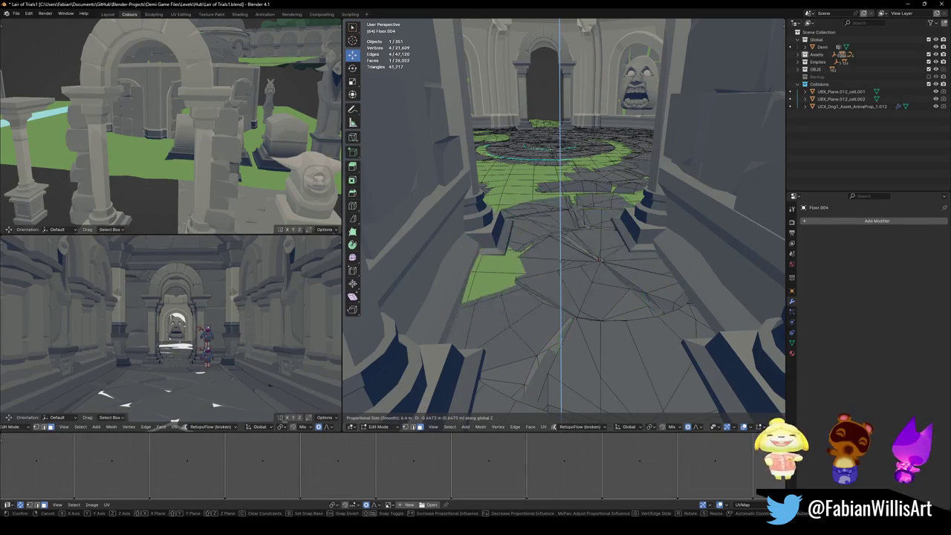
scroll(562, 256, "up", 1)
left_click(563, 256)
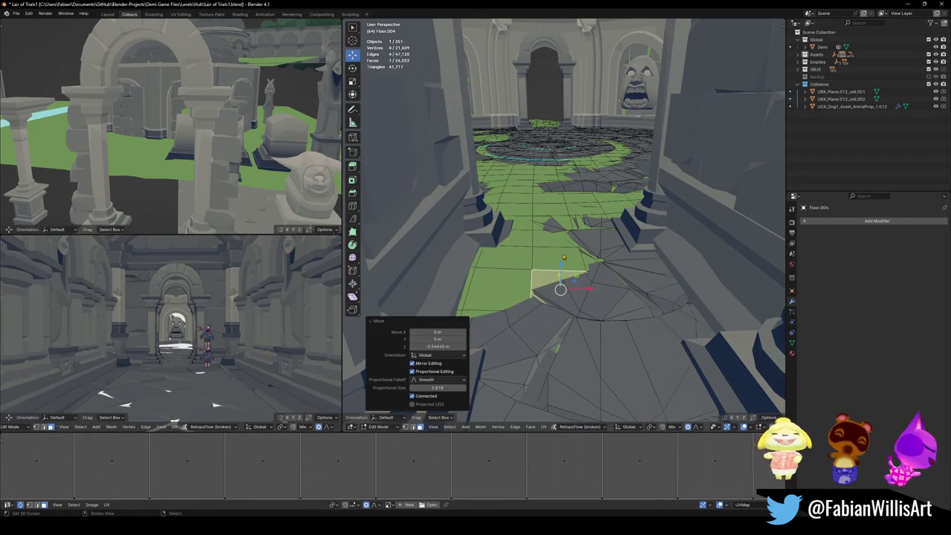
key("Tab")
- Save the level as Lair of Trials1.blend
scroll(563, 257, "down", 5)
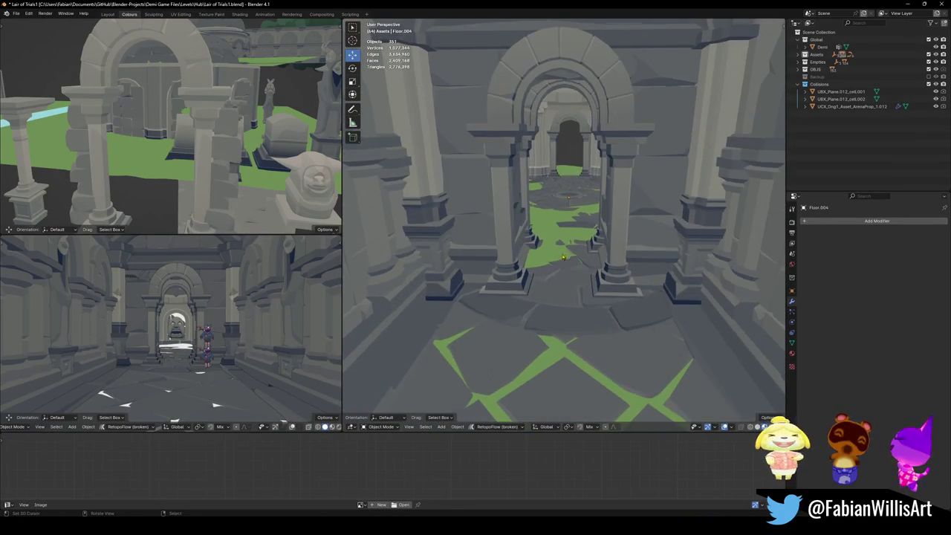
middle_click_drag(564, 256, 553, 288)
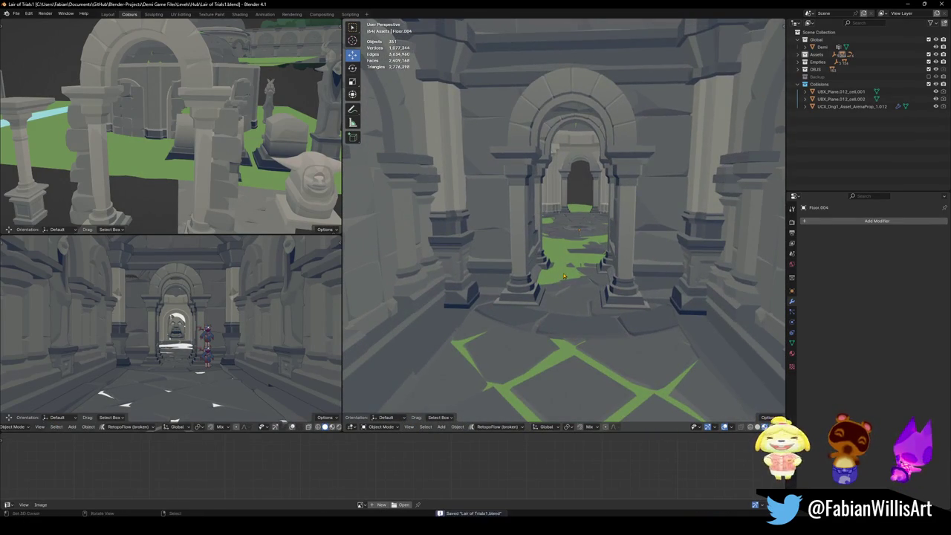
key("ctrl+s")
key("shift+grave")
- Walk into the round room and delete the doorway arch Cube.060
key("w")
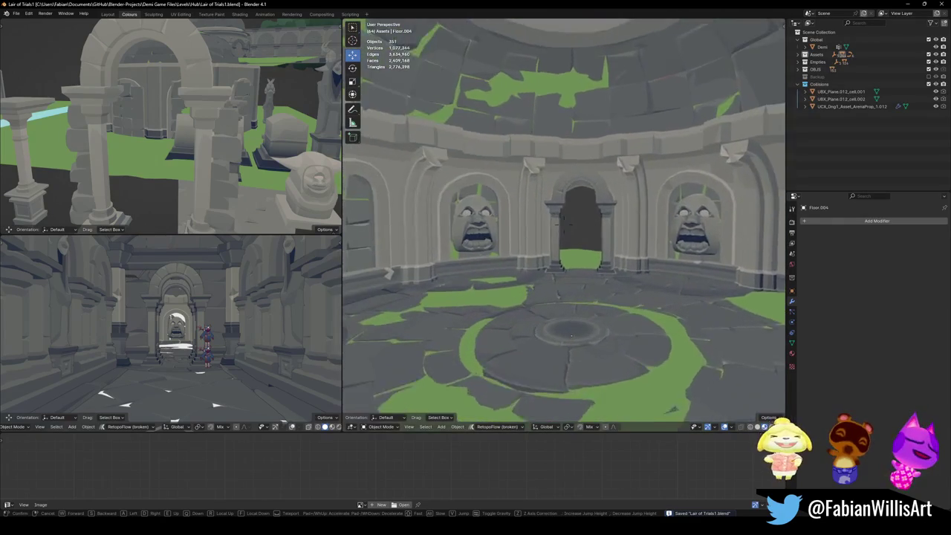
key("s")
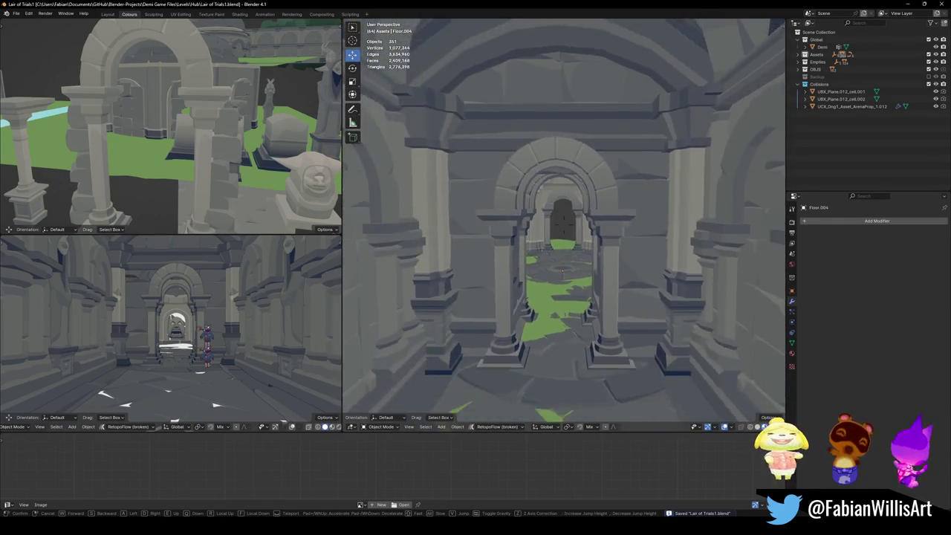
key("w")
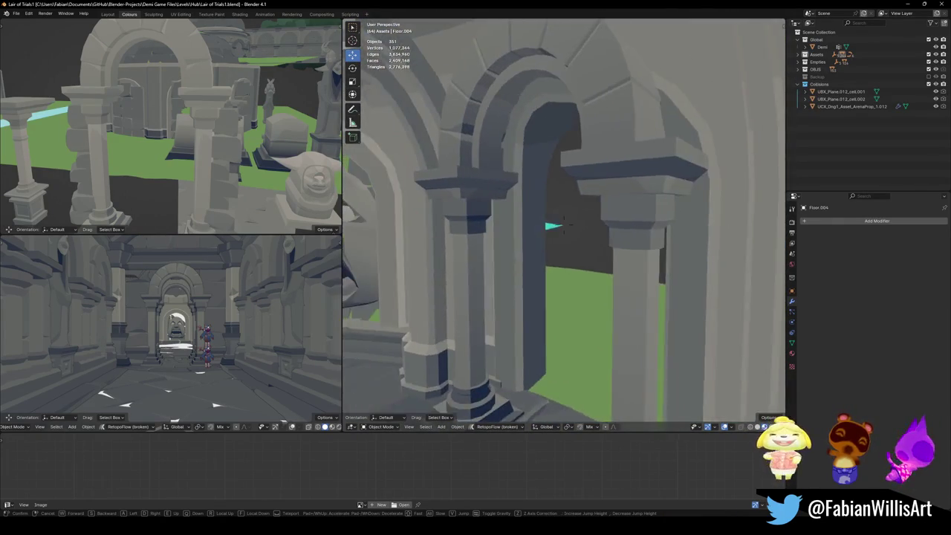
key("s")
left_click(582, 266)
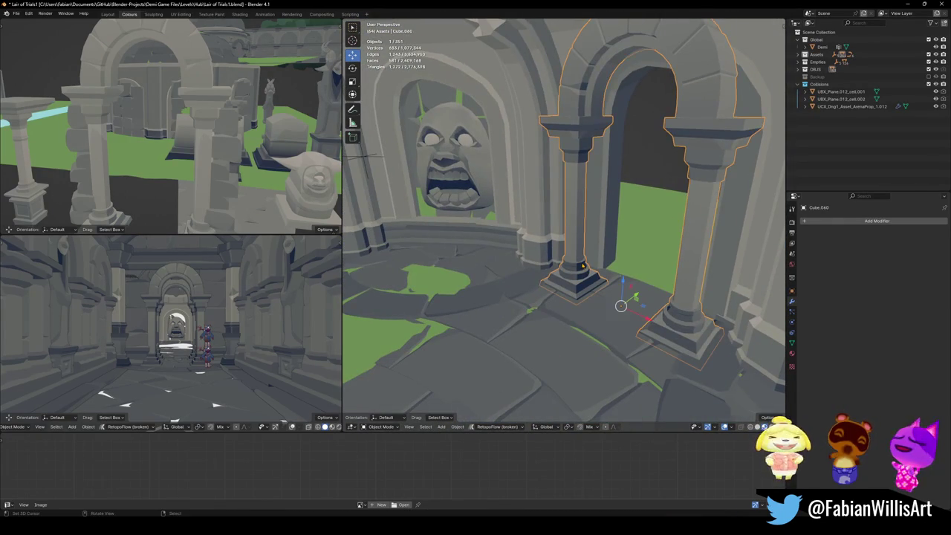
key("Delete")
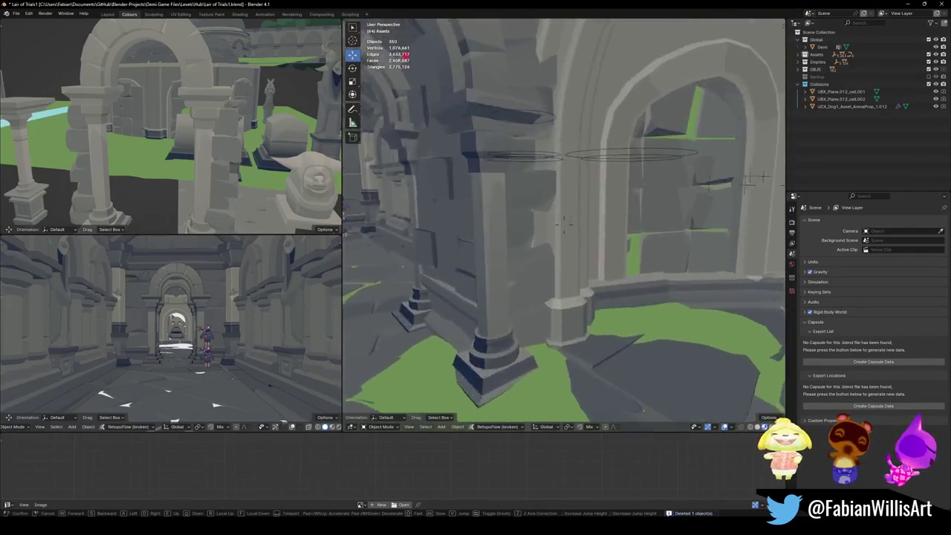
- Walk back into the stone-face room and select the level mesh around the central doorway
key("w")
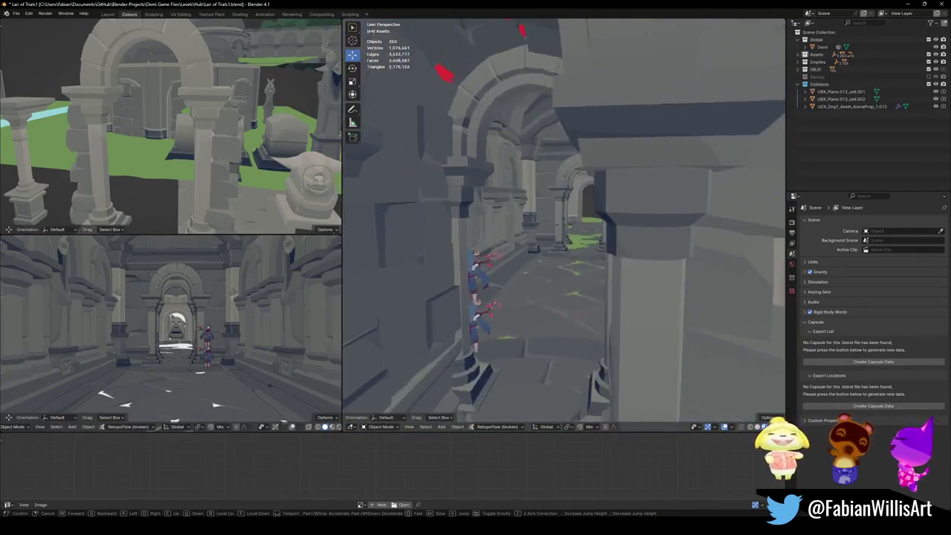
key("w")
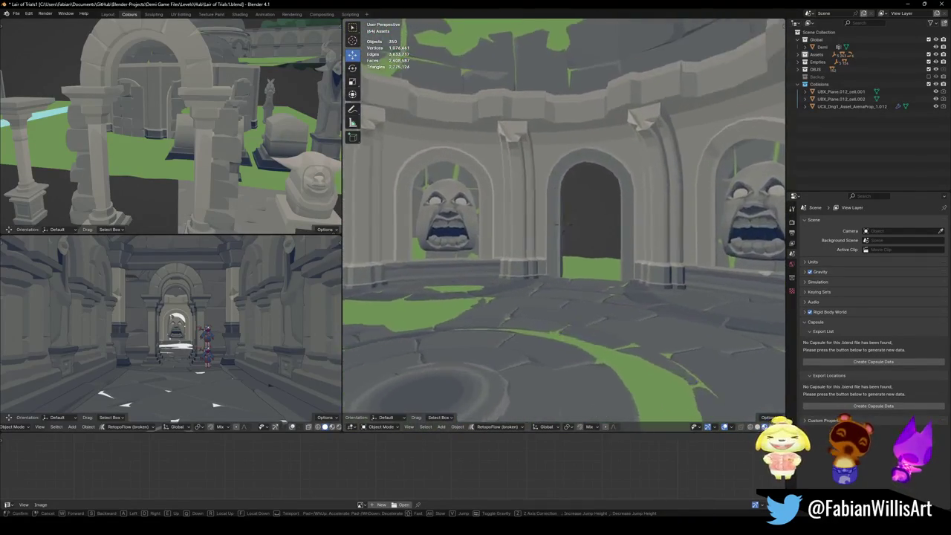
left_click(584, 239)
left_click(584, 239)
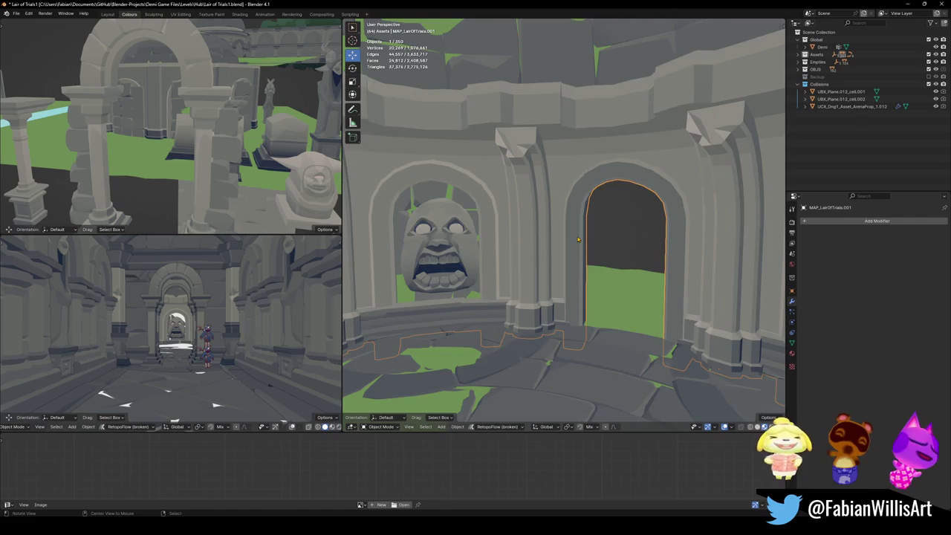
- In Edit Mode on the level mesh, select and delete the doorway arch's linked faces
key("w")
key("Tab")
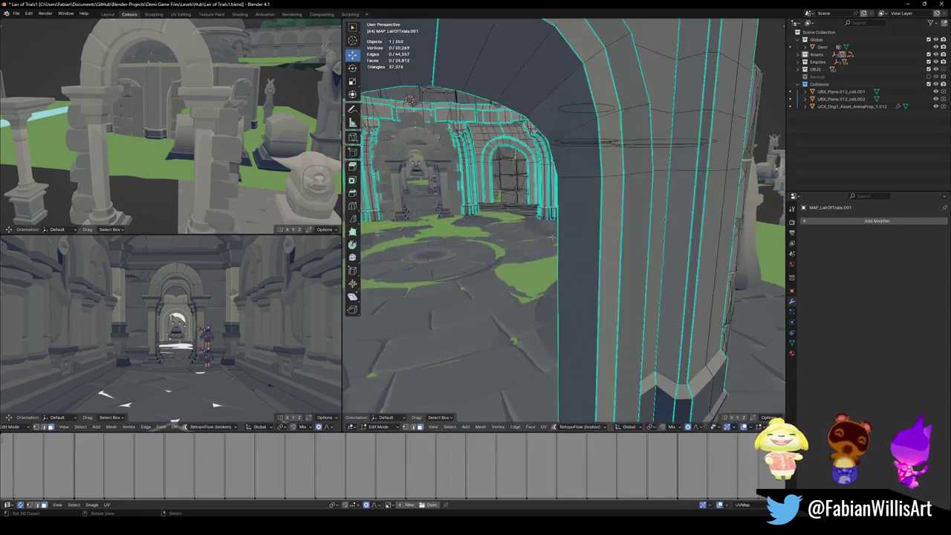
key("Tab")
scroll(565, 238, "down", 3)
key("Tab")
key("l")
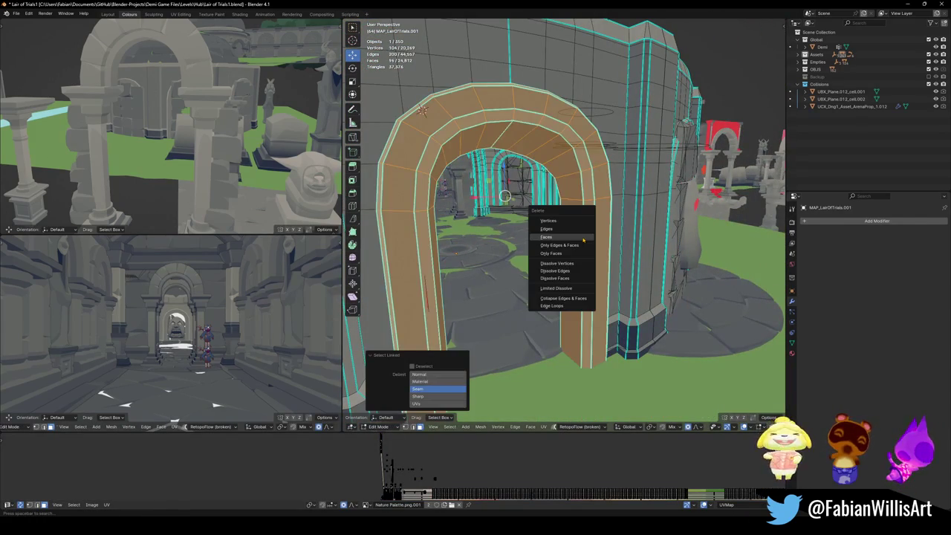
left_click(584, 239)
- Delete the thin pillar's linked faces from the level mesh
key("shift+grave")
key("w")
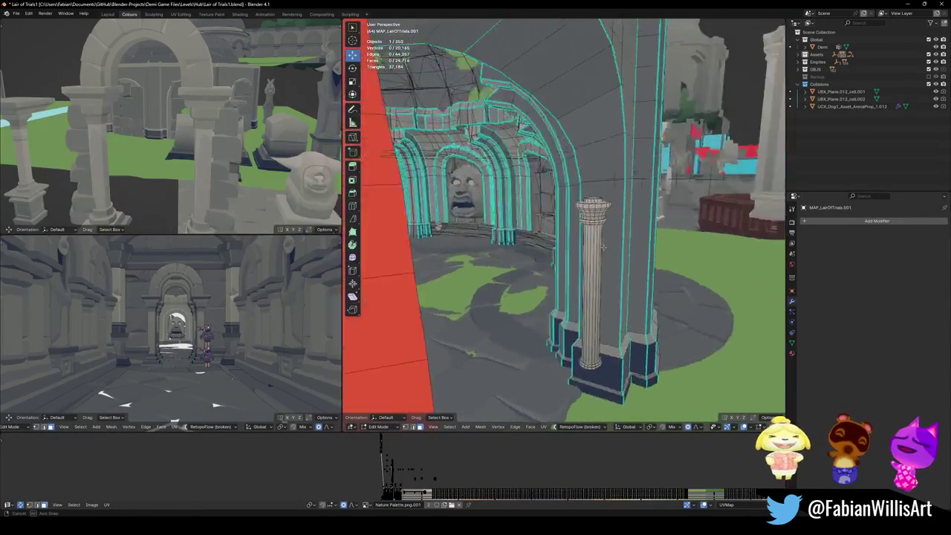
left_click(586, 258)
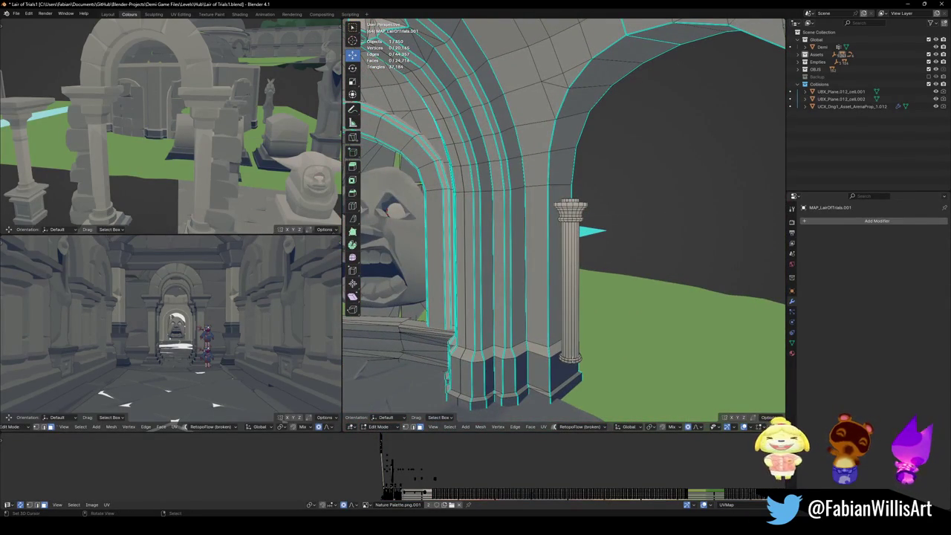
key("l")
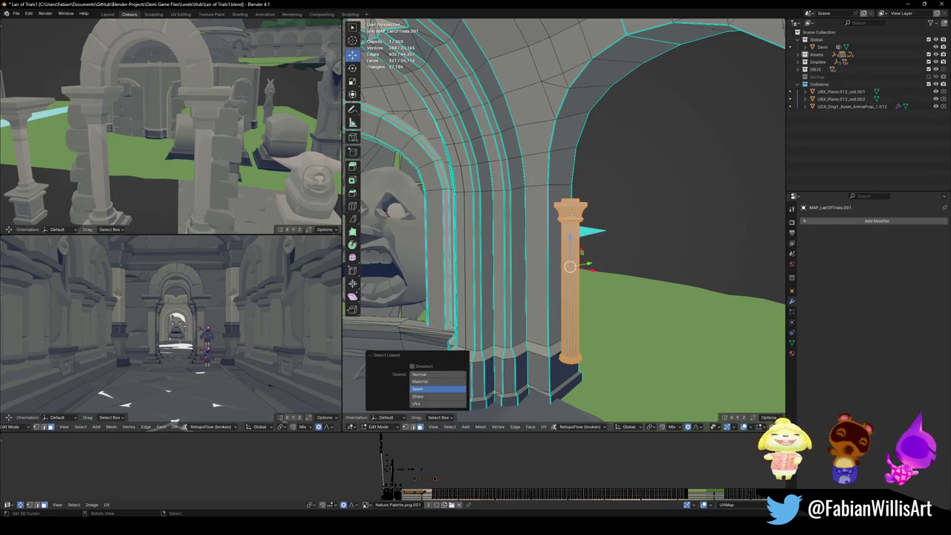
key("Delete")
- Return to Object Mode and save Lair of Trials1.blend
key("shift+grave")
key("s")
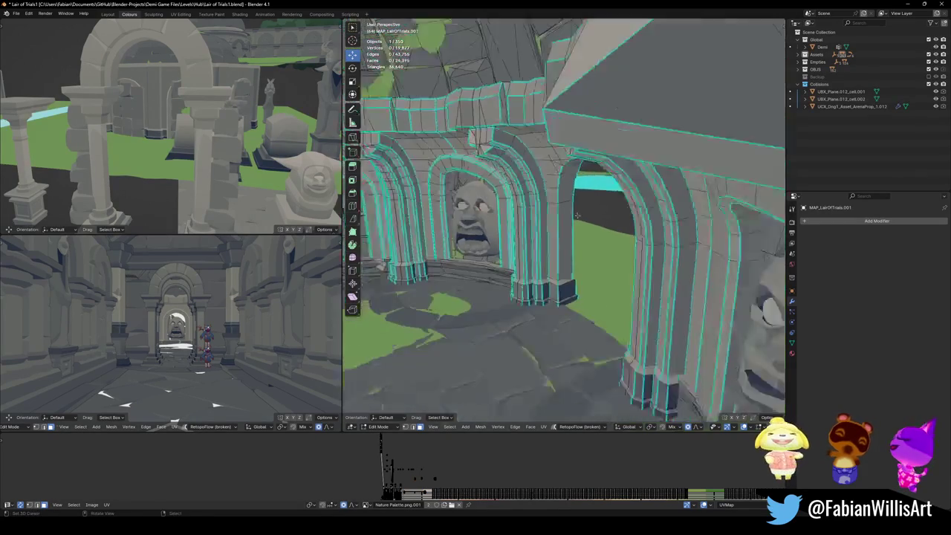
key("Tab")
key("ctrl+s")
key("shift+grave")
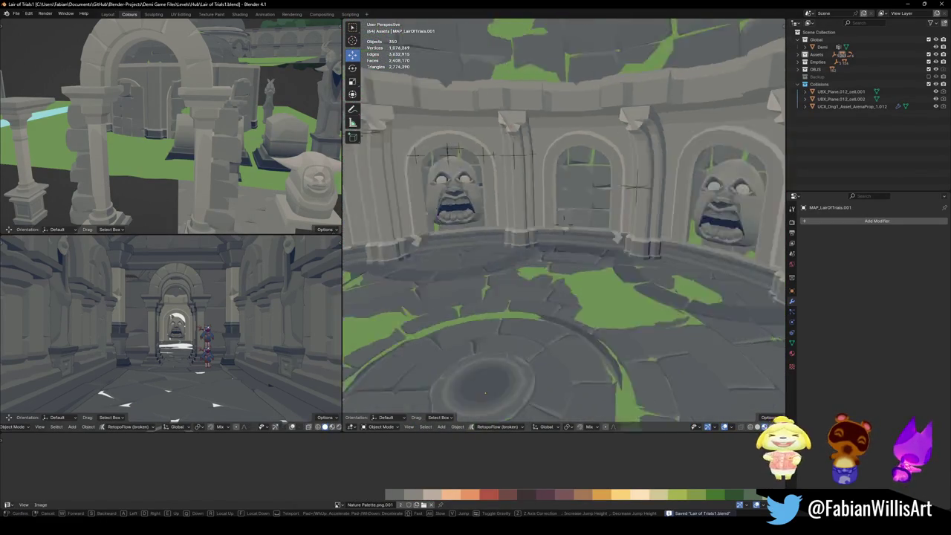
- Duplicate the arched doorway piece Cube.047
key("w")
key("Return")
left_click(557, 208)
key("g")
key("shift+d")
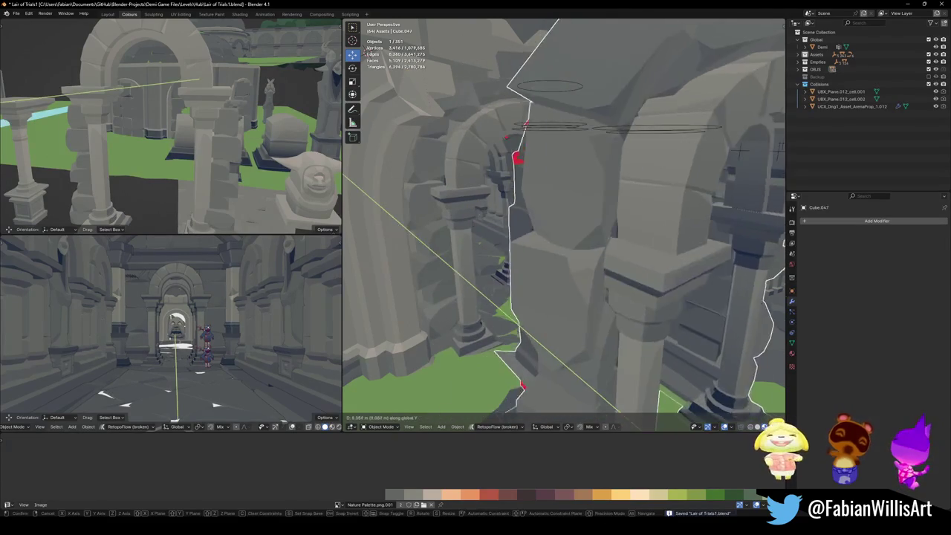
left_click(606, 264)
key("shift+grave")
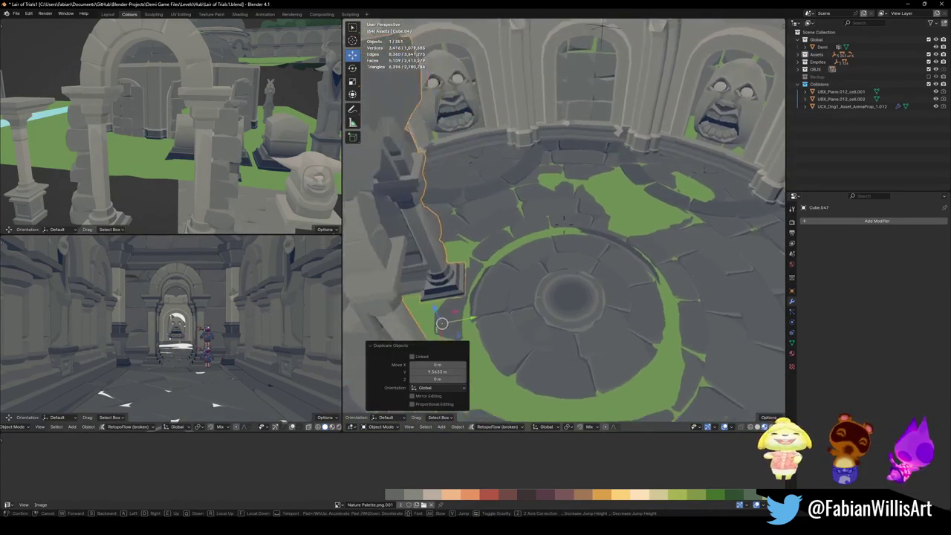
left_click(600, 264)
- Mirror the copy along Y and move it 14.394 m along Y to the opposite end
key("ctrl+m")
key("y")
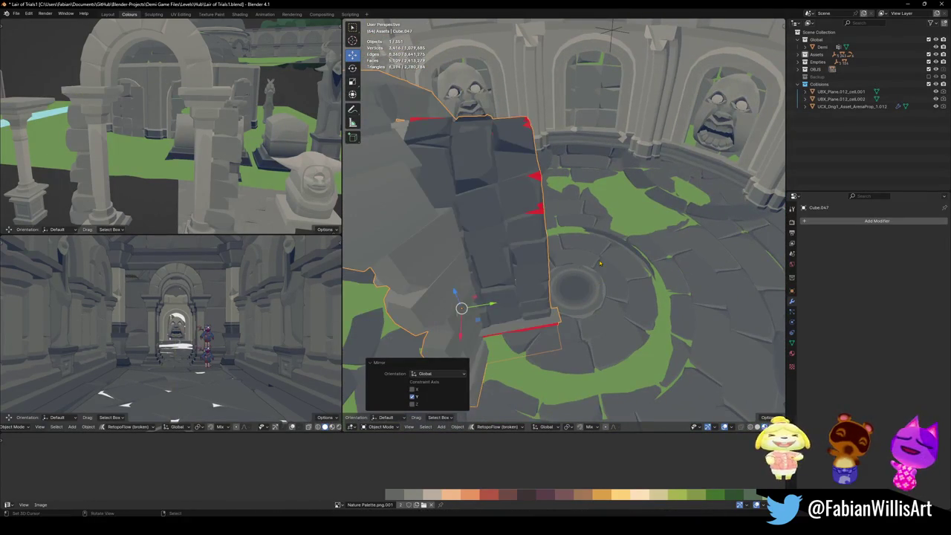
key("Return")
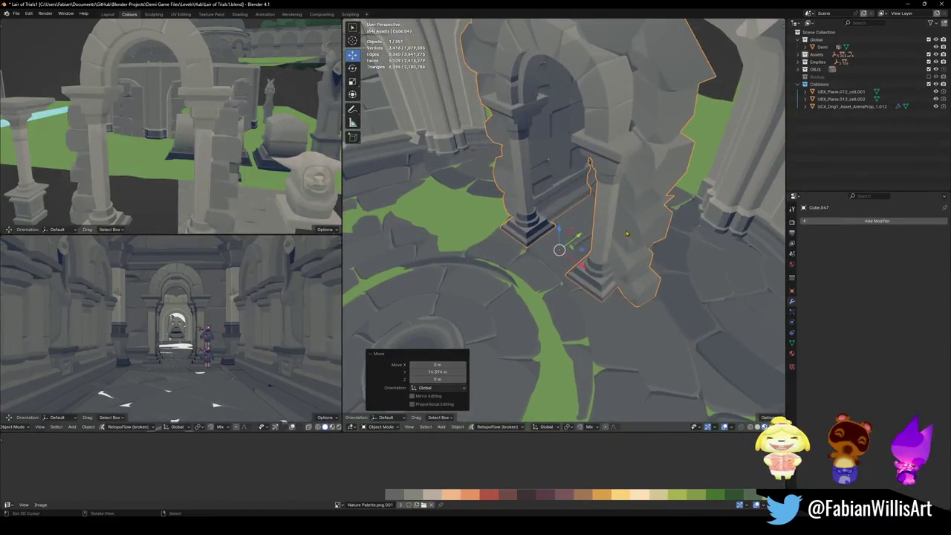
key("g")
key("y")
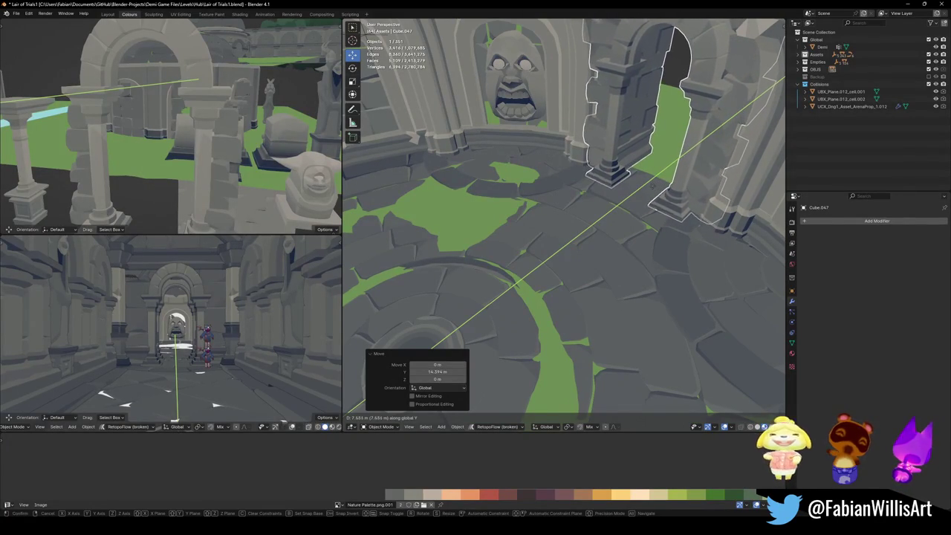
key("Escape")
- Save the level and walk through the colonnade to check the new arch
mouse_move(652, 192)
middle_mouse_down()
mouse_move(590, 198)
mouse_move(613, 205)
middle_mouse_up()
key("ctrl+s")
key("shift+grave")
key("w")
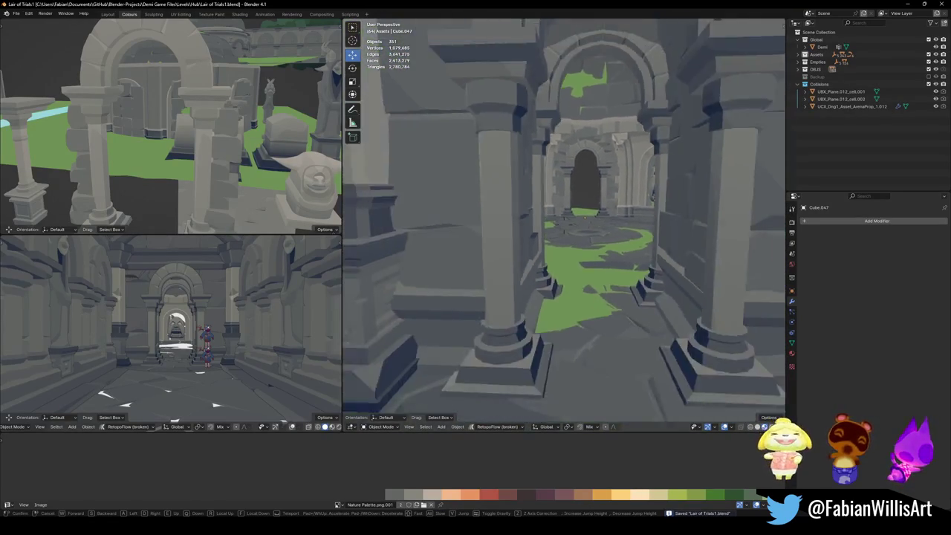
key("w")
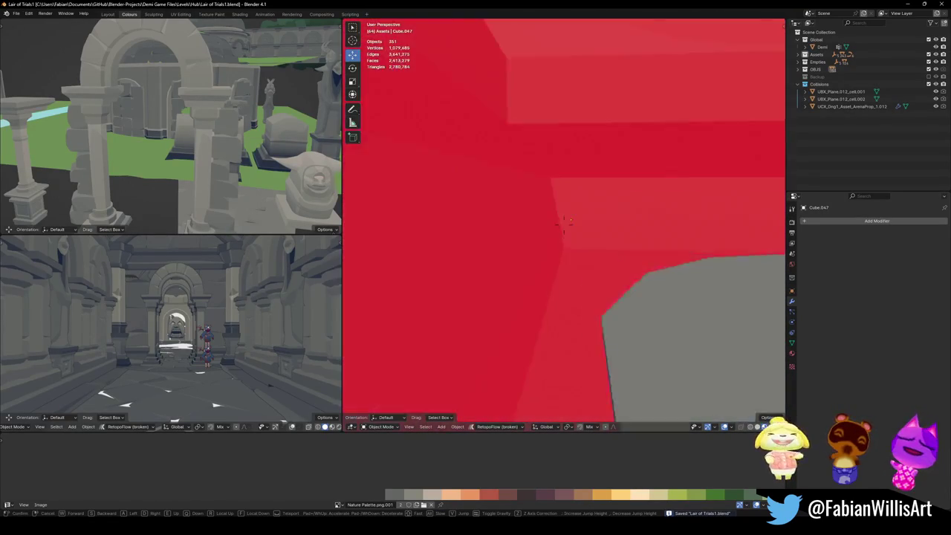
key("w")
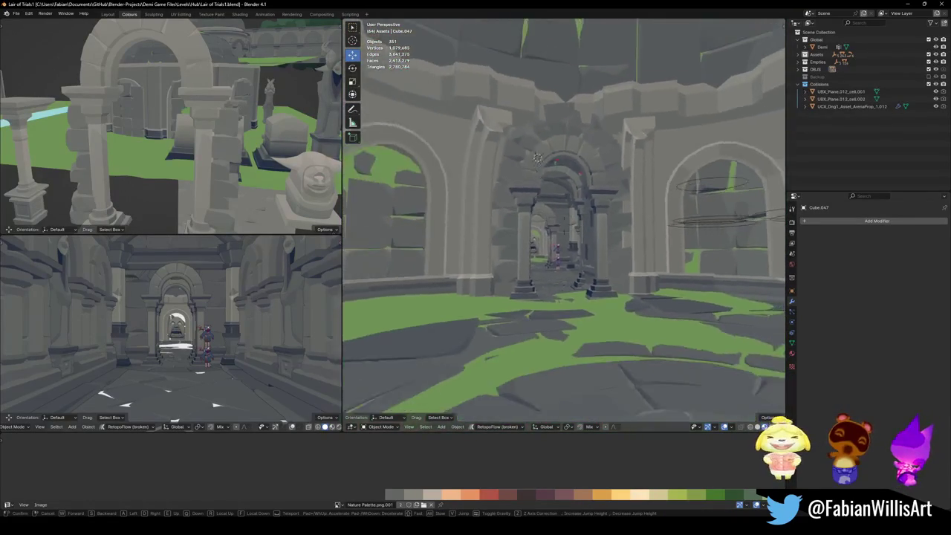
key("w")
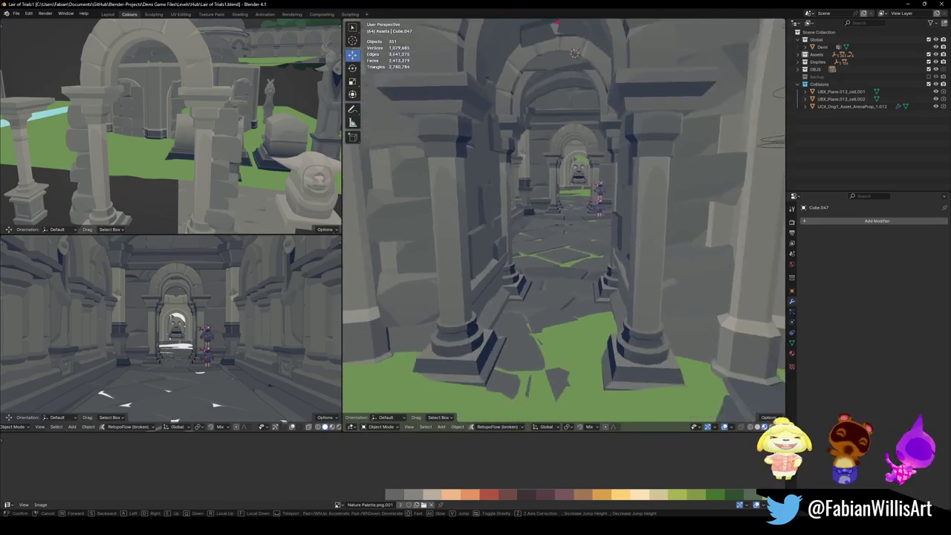
- Move an edge of Dng1_Asset_ArenaProp_1.028 along Z with a tightened proportional-editing falloff
left_click(612, 205)
left_click(603, 162)
key("KP_Decimal")
key("Tab")
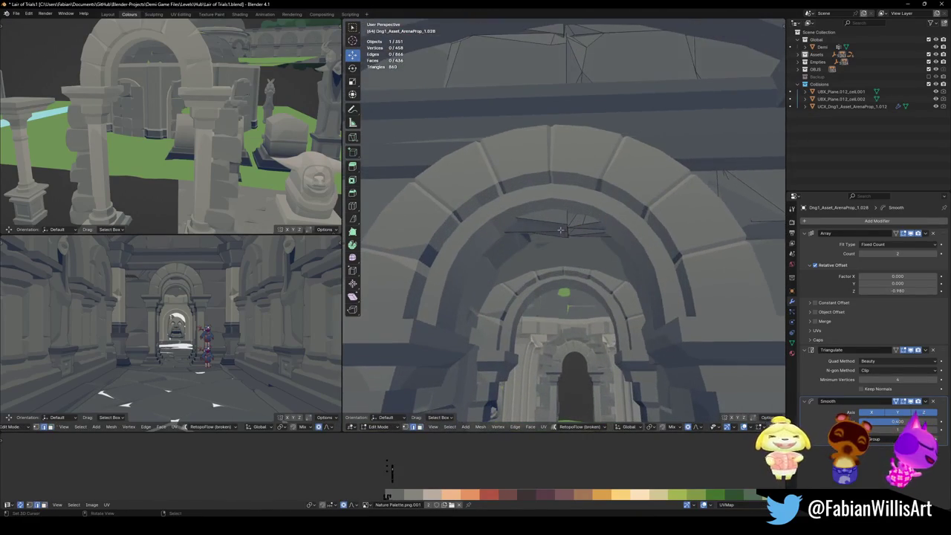
key("g")
key("z")
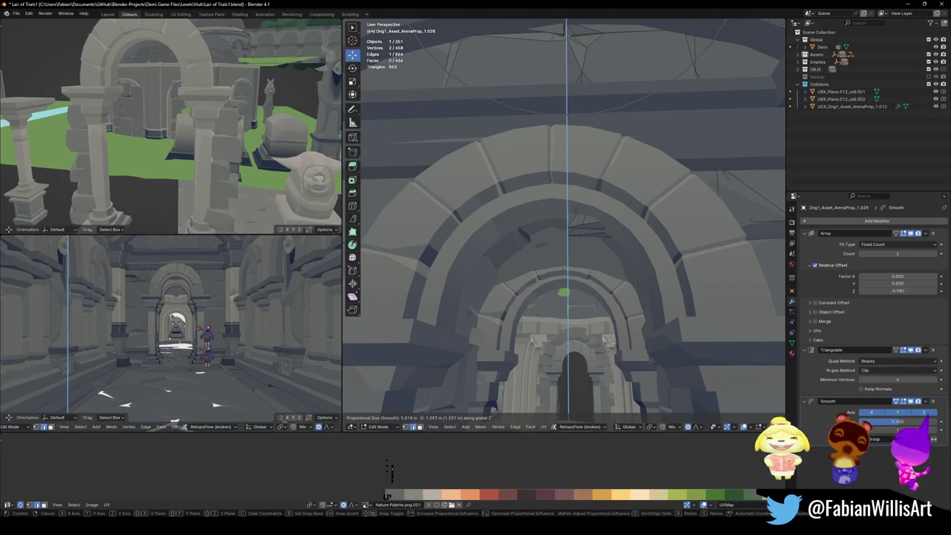
scroll(574, 214, "up", 5)
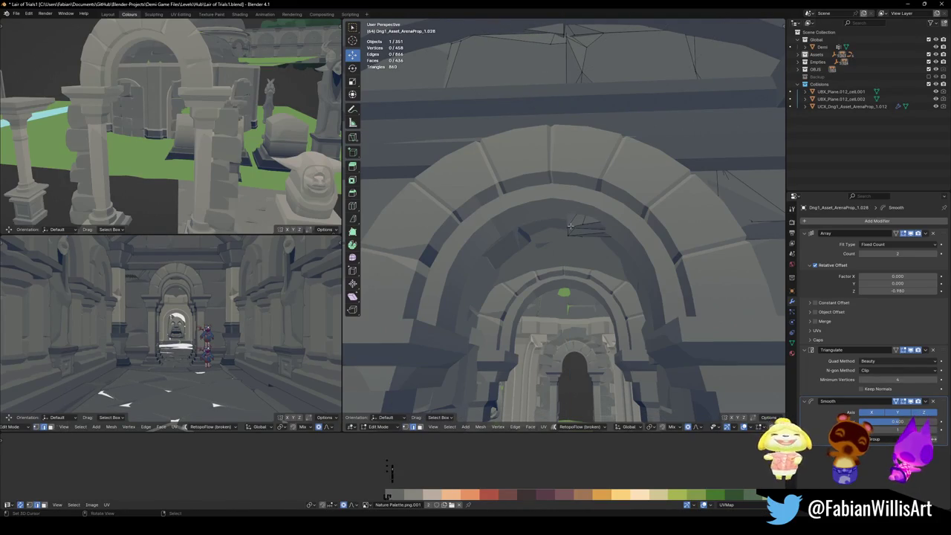
left_click(579, 198)
key("Tab")
key("shift+grave")
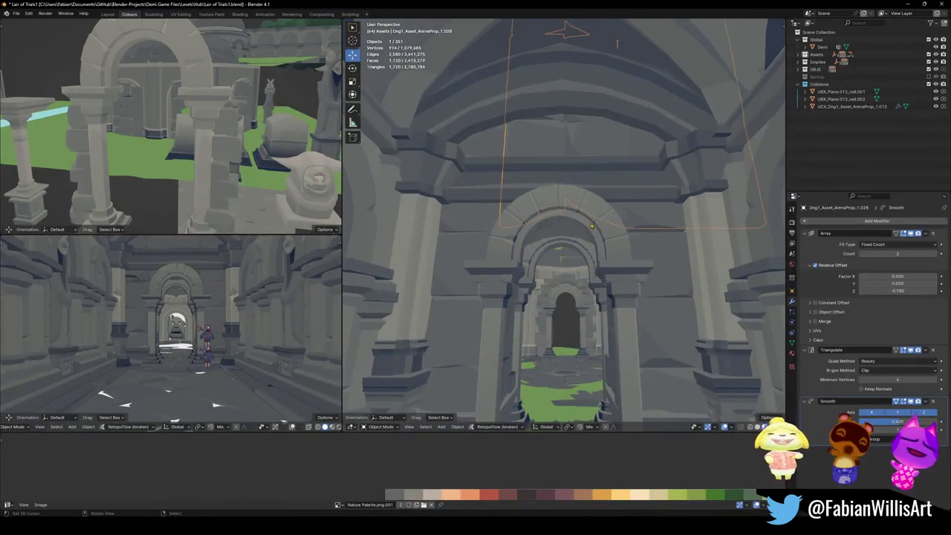
key("w")
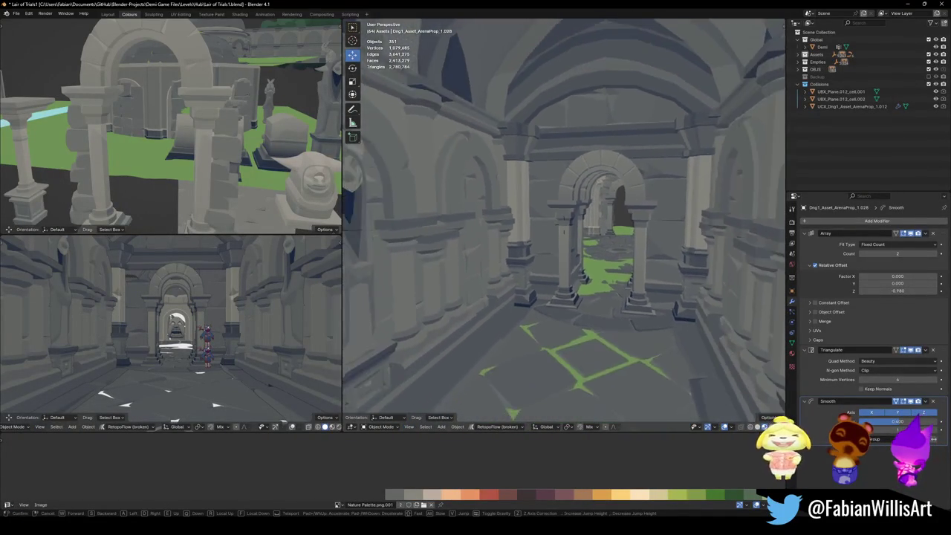
key("w")
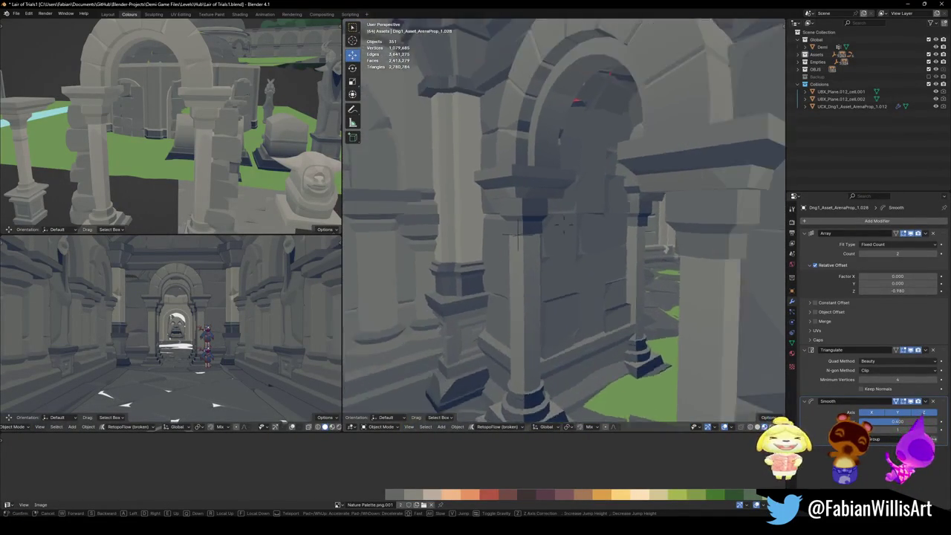
- Move the Cube.024 wall block along Y beside the arch
key("w")
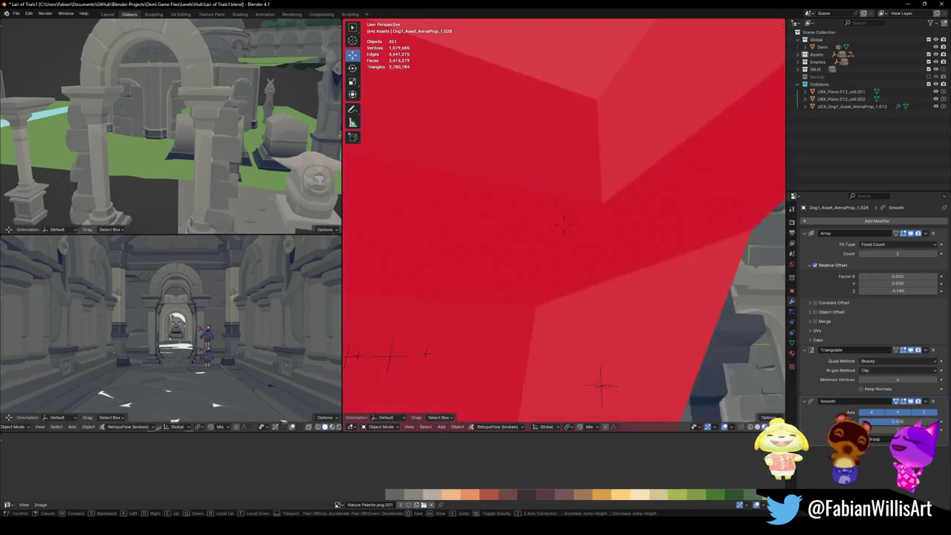
left_click(564, 223)
left_click(568, 223)
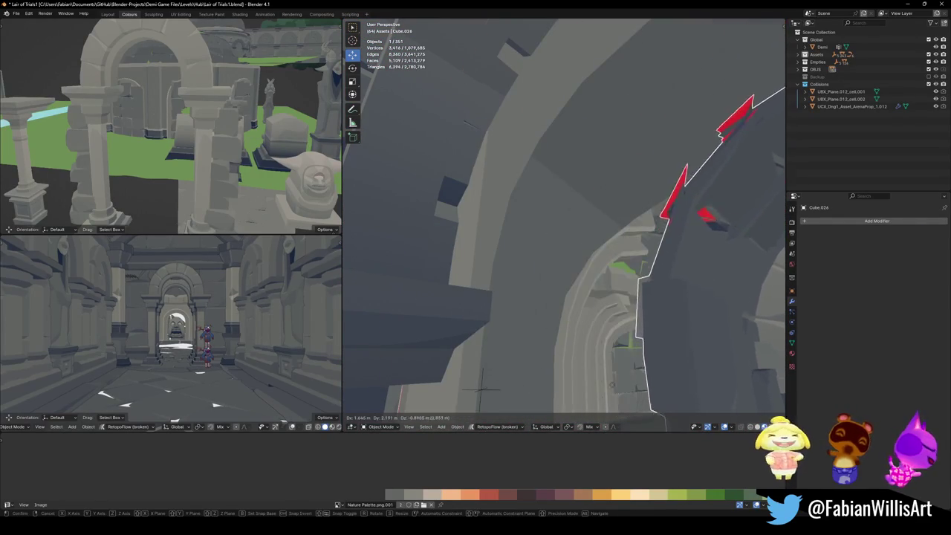
left_click(537, 302)
left_click(536, 301, "shift")
key("g")
key("y")
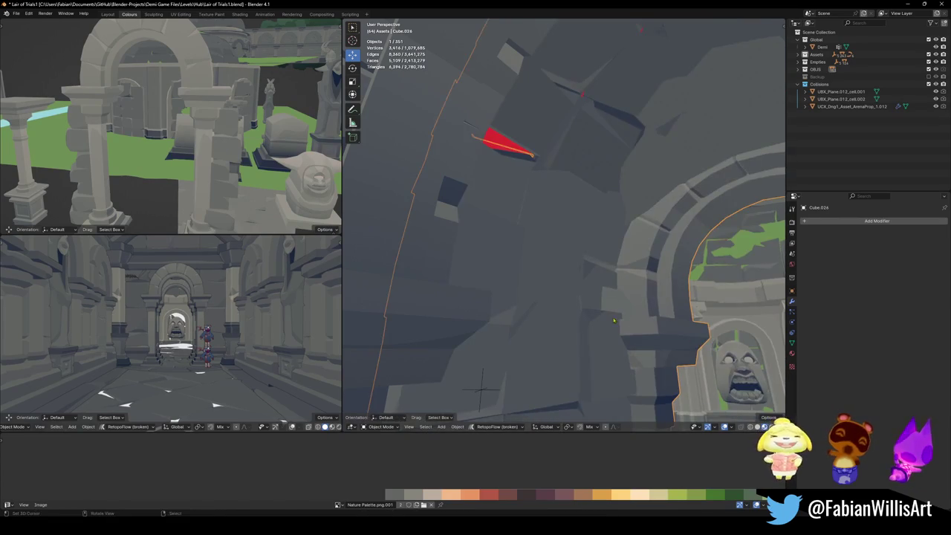
left_click(454, 338)
- Reselect Cube.024 and adjust its position along Y again
left_click(474, 257)
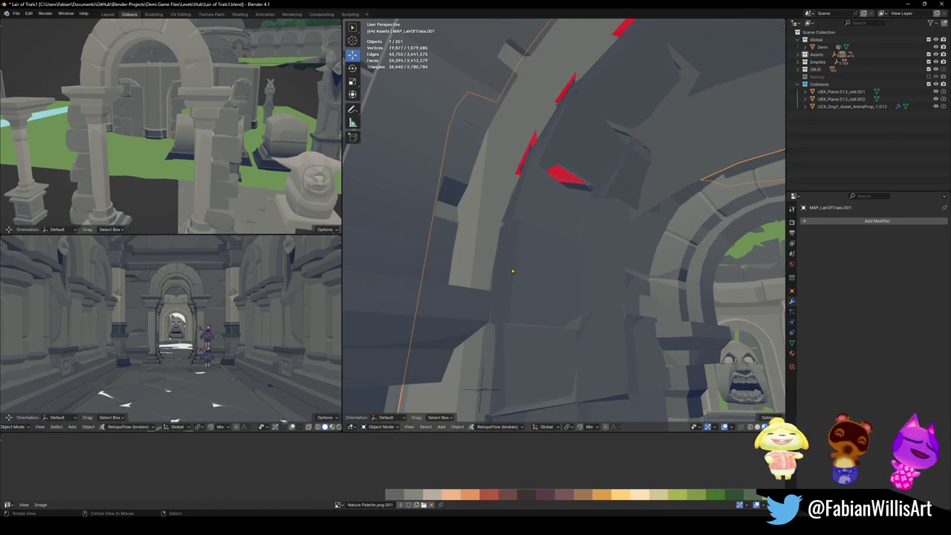
left_click(517, 271)
key("g")
key("y")
key("Return")
- Undo the stray selection, deselect everything and save Lair of Trials1.blend
left_click(527, 306)
key("ctrl+z")
key("ctrl+z")
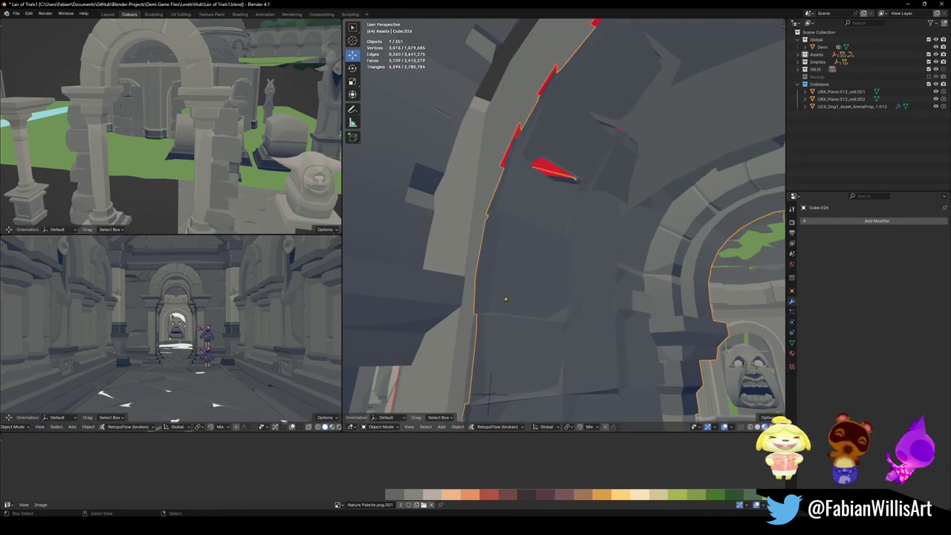
key("ctrl+z")
key("ctrl+z")
key("alt+a")
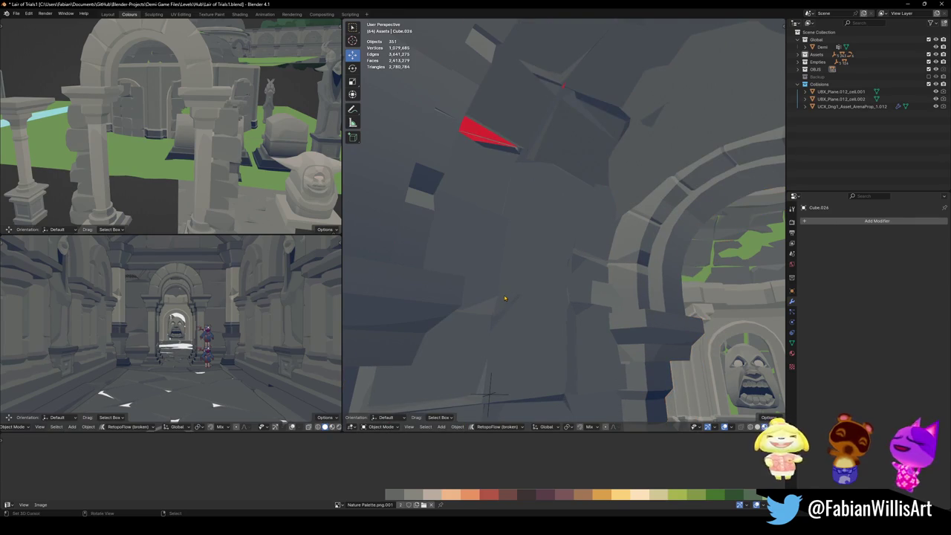
key("ctrl+s")
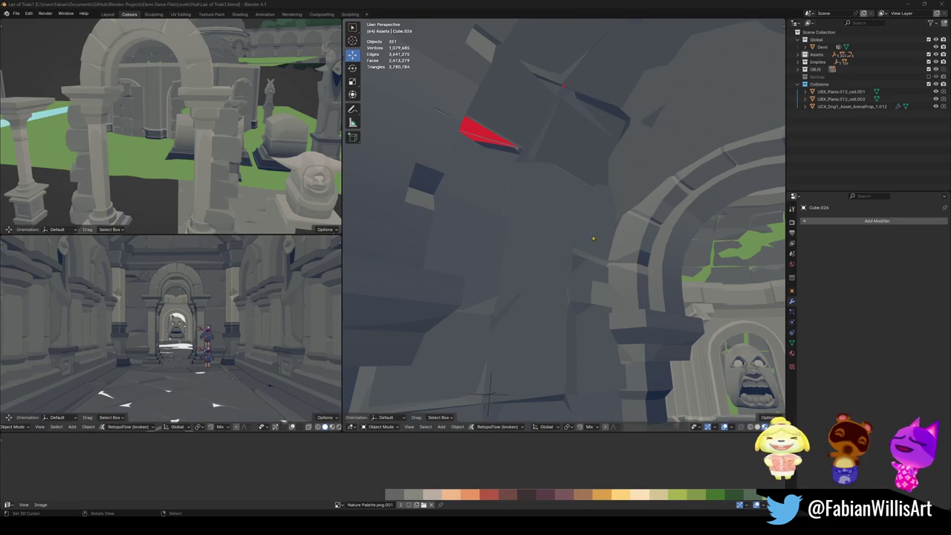
key("shift+grave")
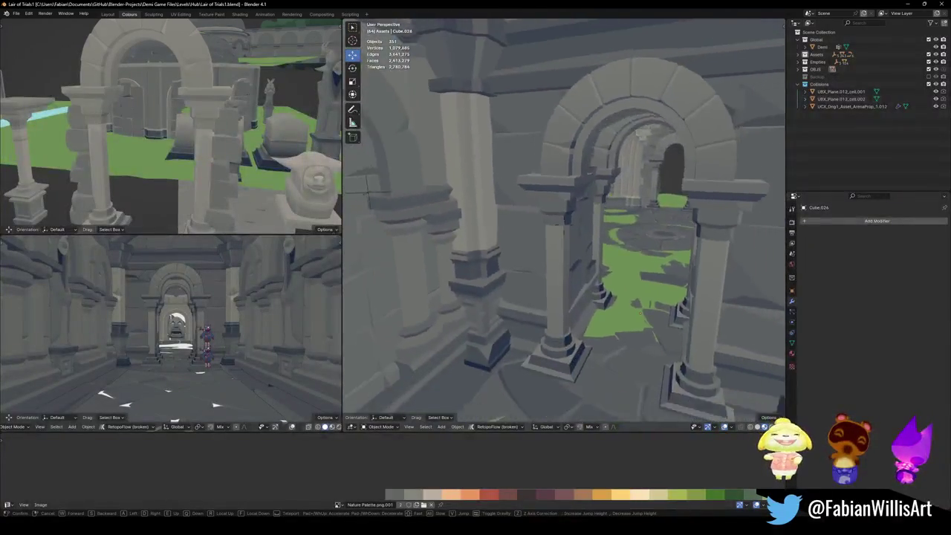
key("w")
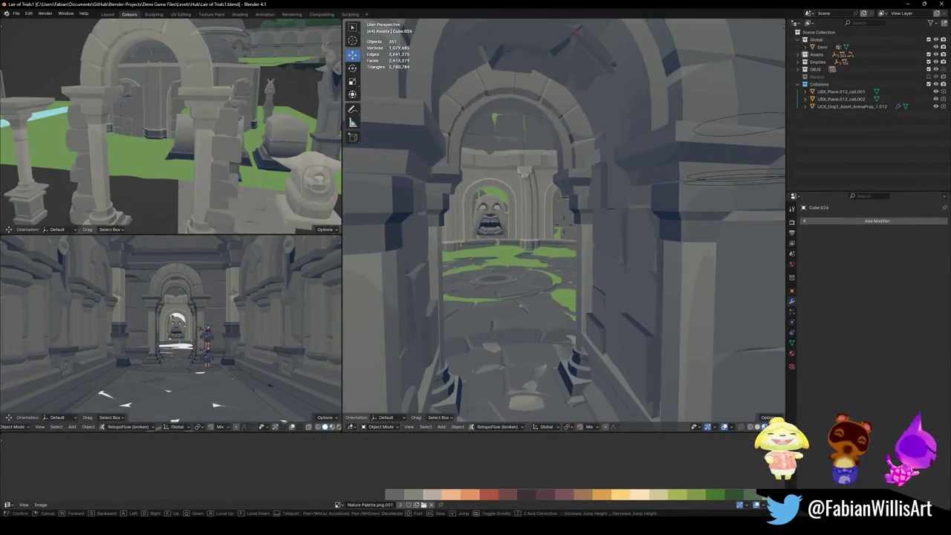
key("w")
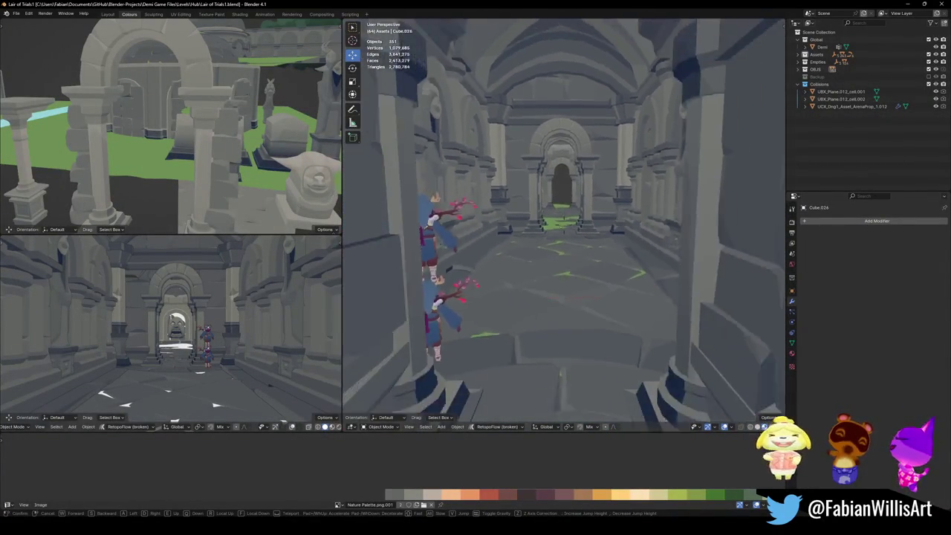
key("w")
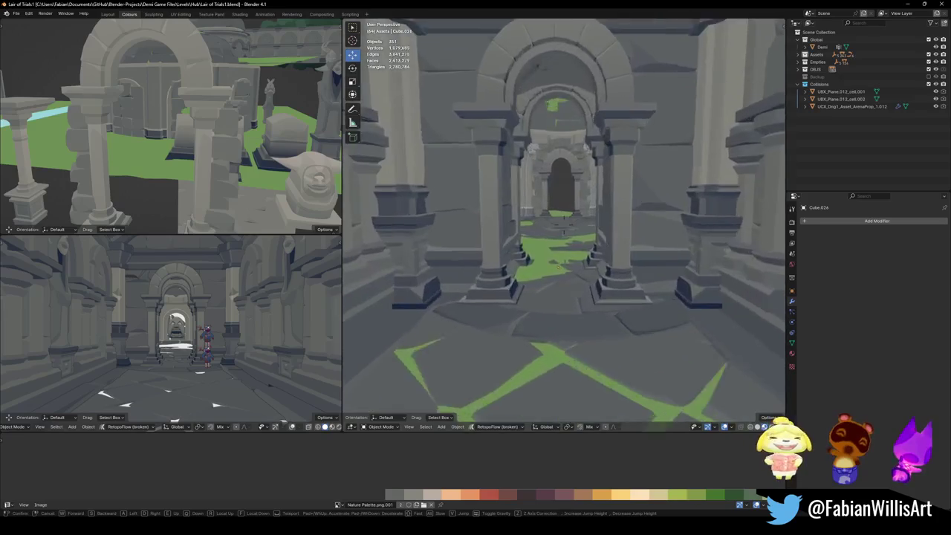
key("w")
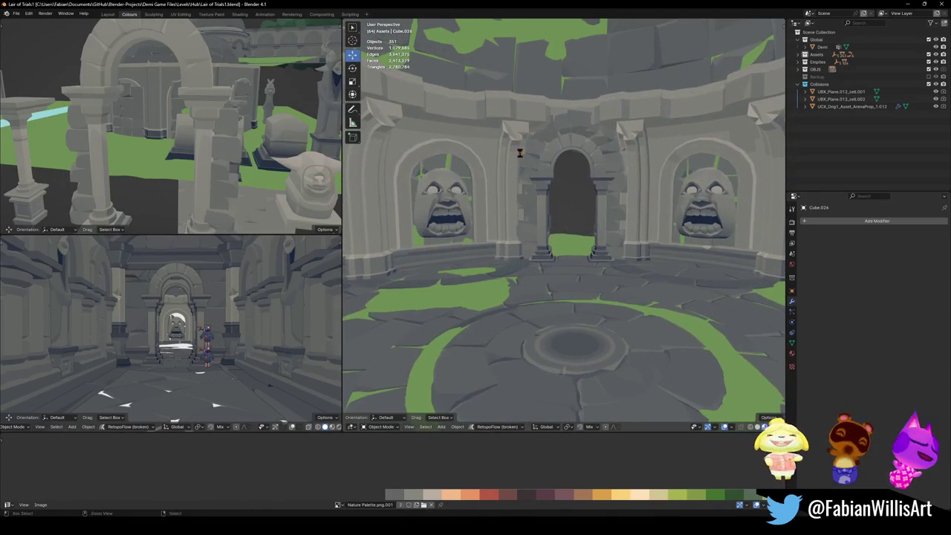
key("ctrl+s")
key("w")
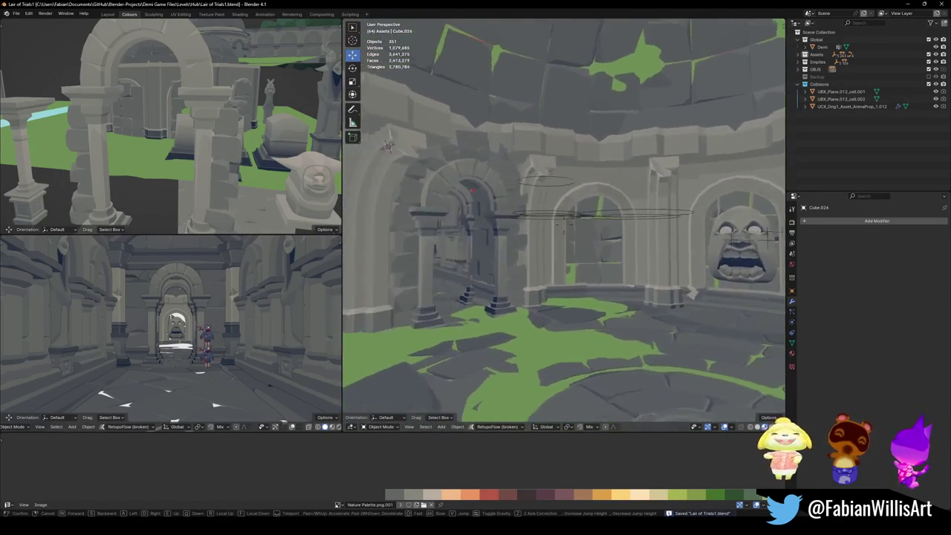
key("w")
left_click(559, 172)
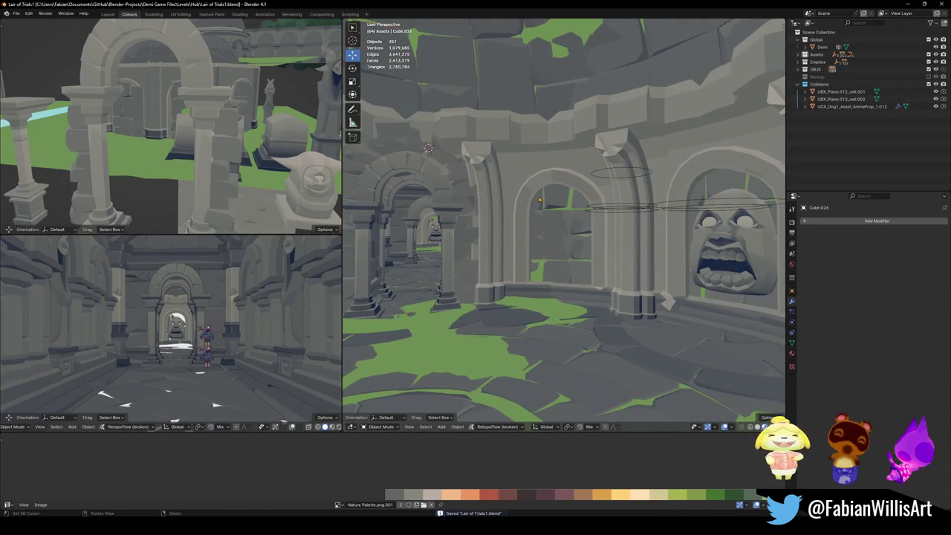
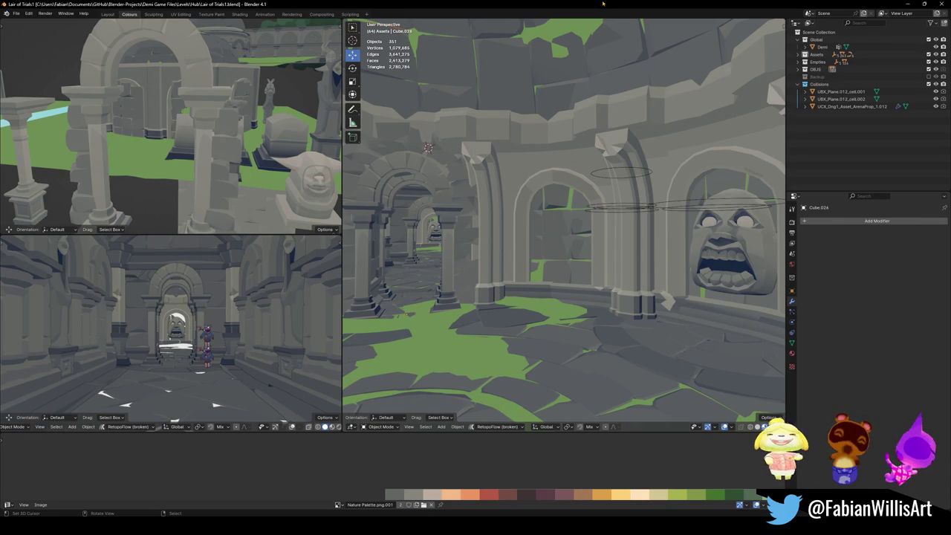
- Walk first-person down the corridor into the round room with face statues
key("shift+grave")
key("w")
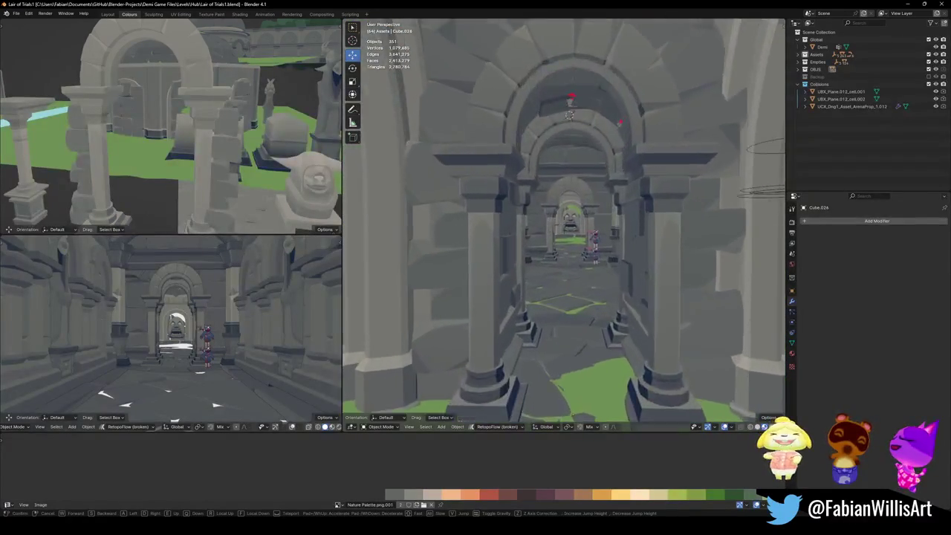
key("w")
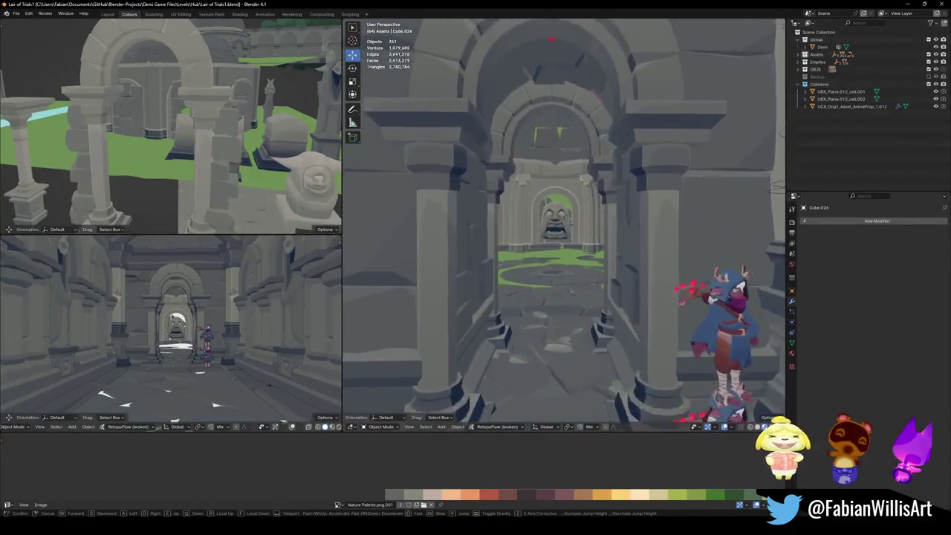
key("w")
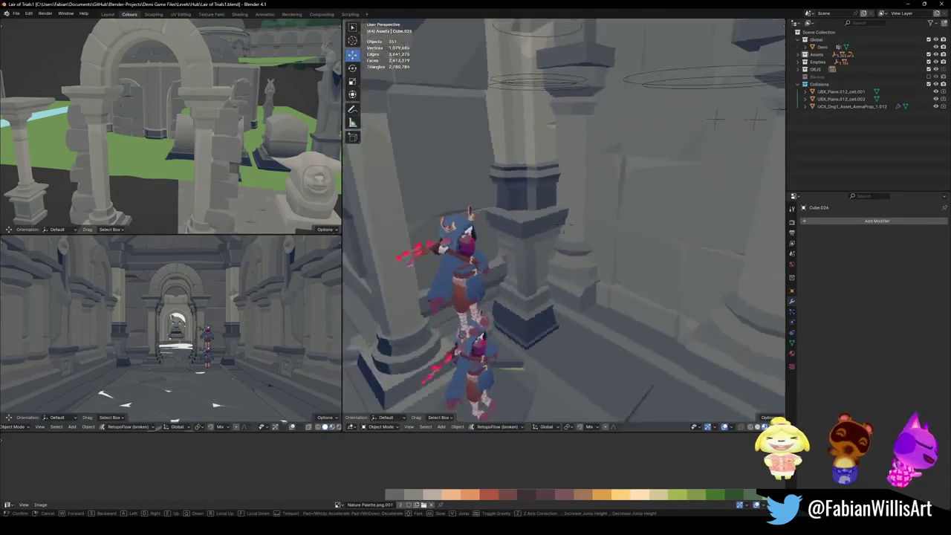
key("w")
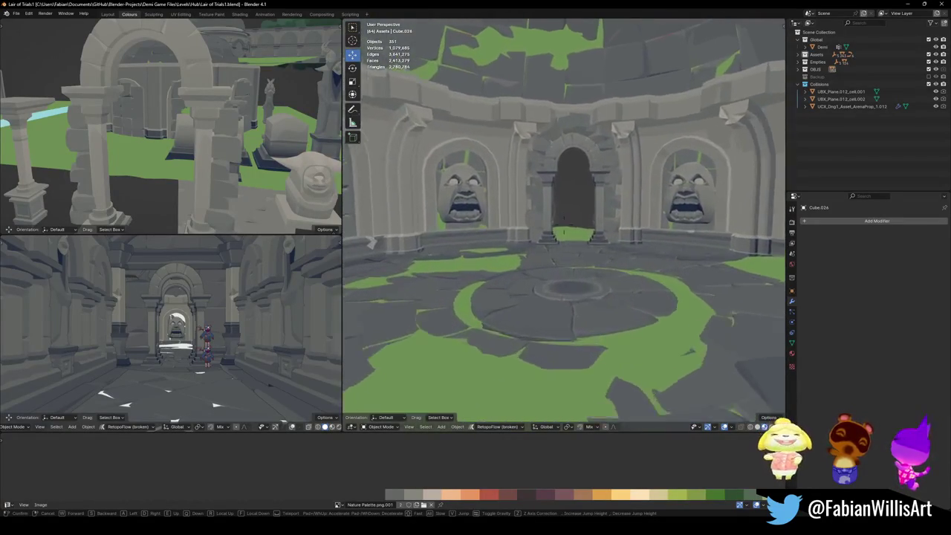
left_click(594, 183)
- Save the level, then walk on and back up to view the whole round room
key("ctrl+s")
key("shift+grave")
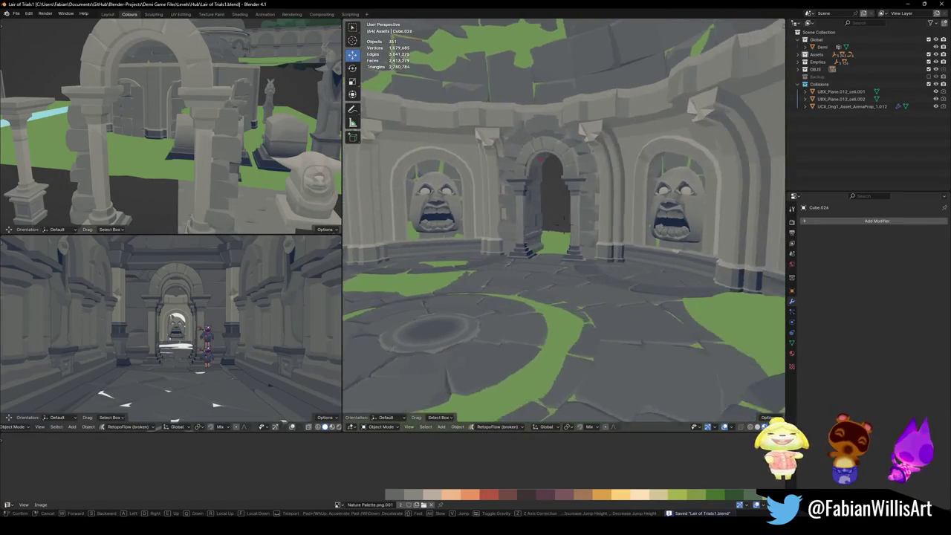
key("w")
key("s")
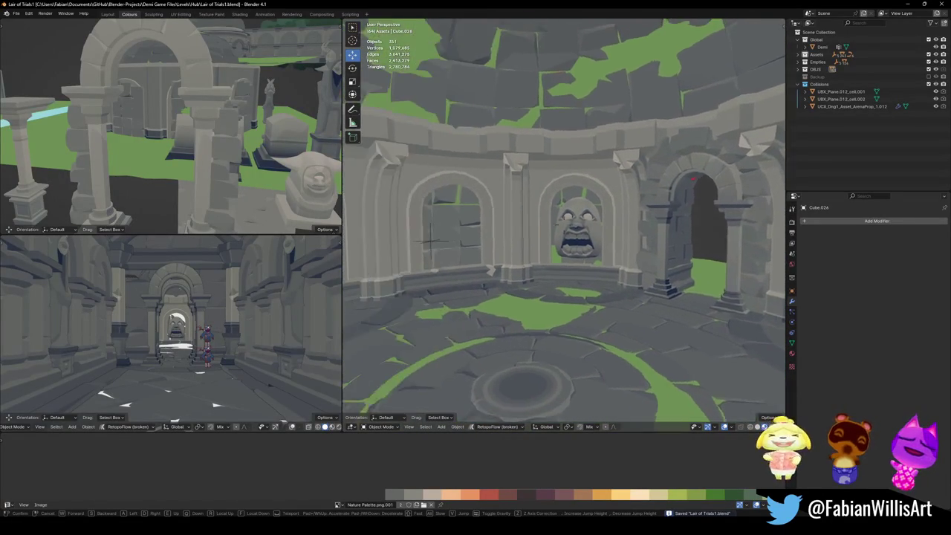
left_click(595, 183)
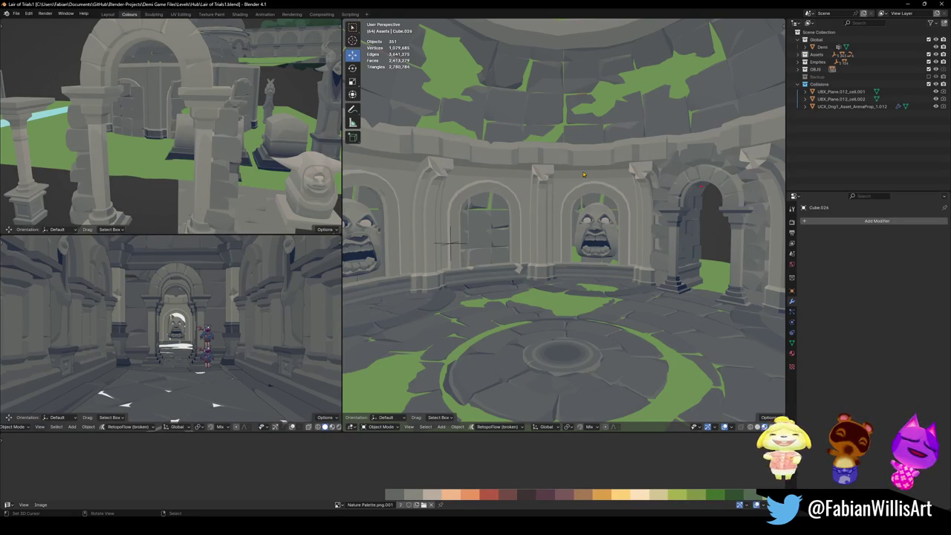
- Frame the stone object and walk past the three stone faces, pillars and corridor
key("KP_Divide")
key("KP_Divide")
key("shift+grave")
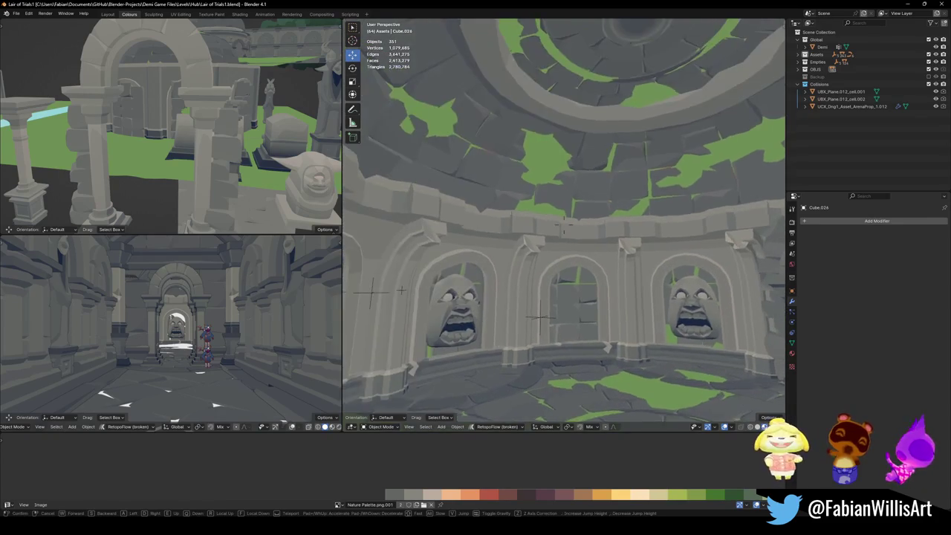
key("s")
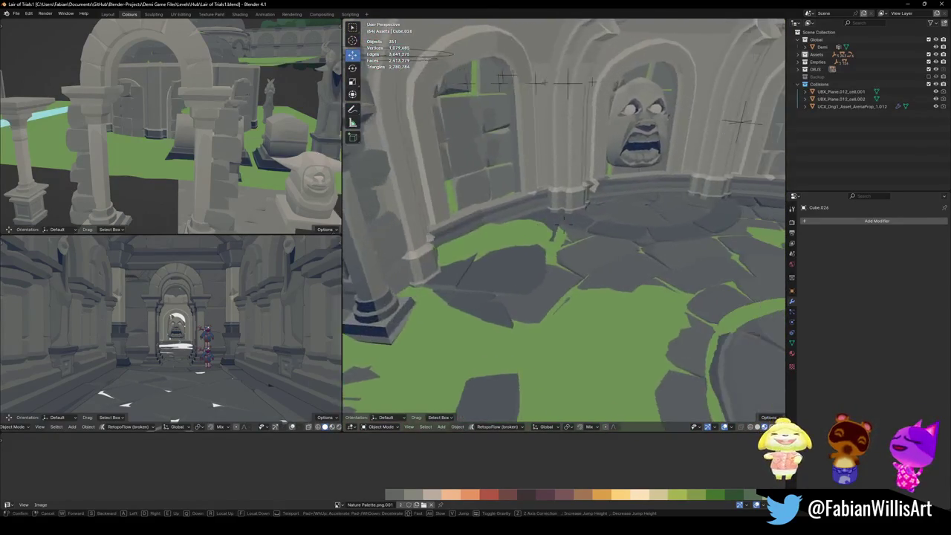
key("s")
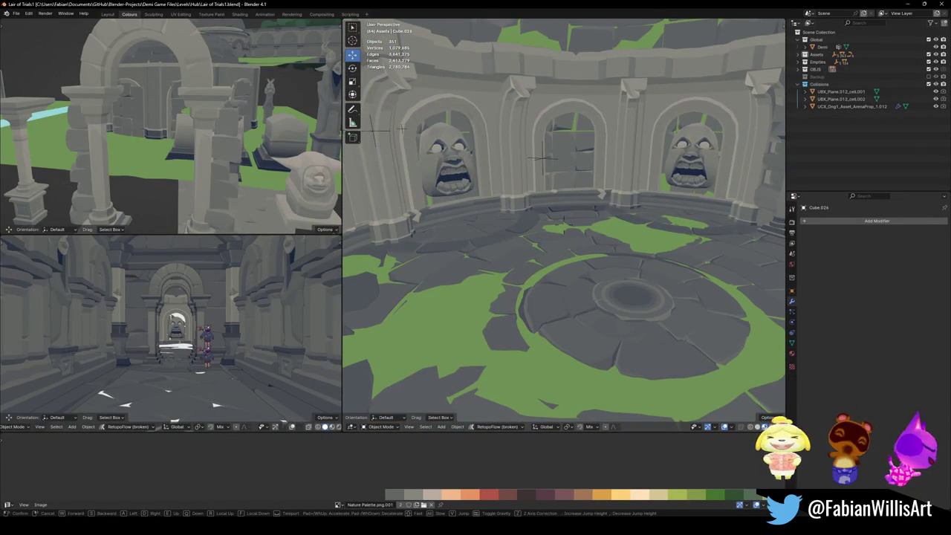
key("w")
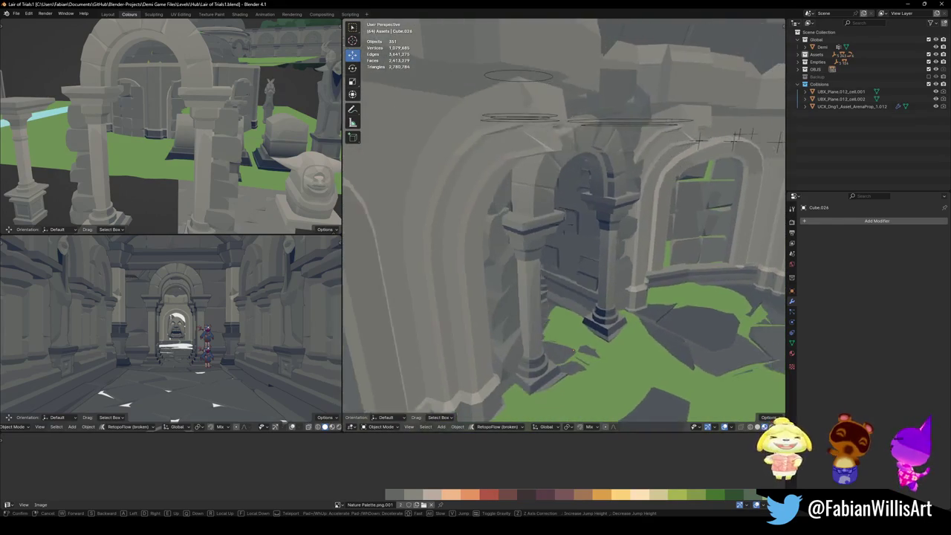
key("w")
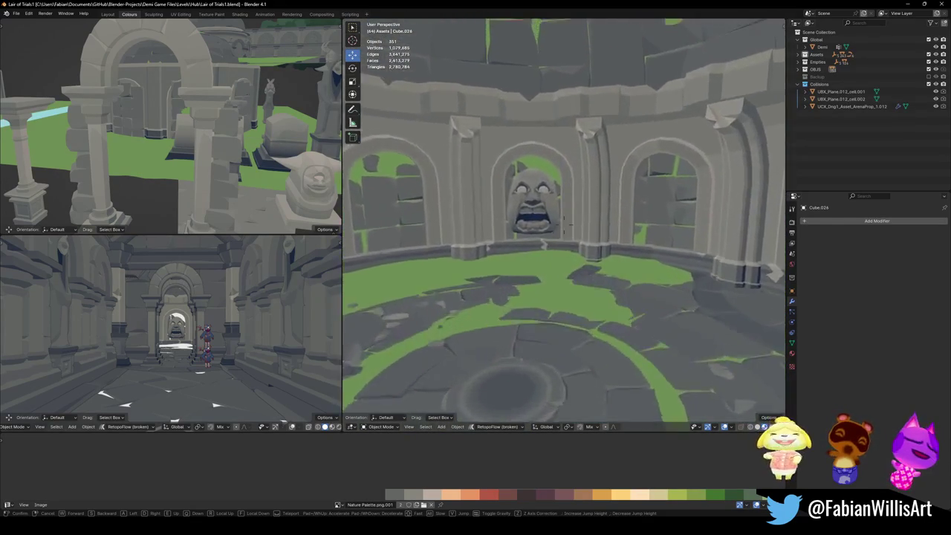
key("w")
key("w")
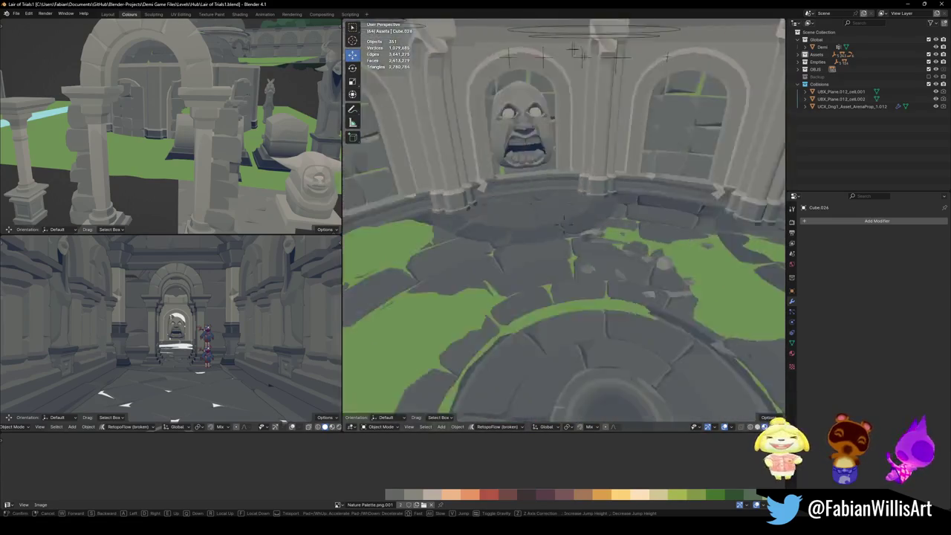
left_click(564, 224)
- Select the MAP_LairOfTrials mesh, nudge it, then frame and orbit the round tower
left_click(564, 224)
key("g")
left_click(594, 152)
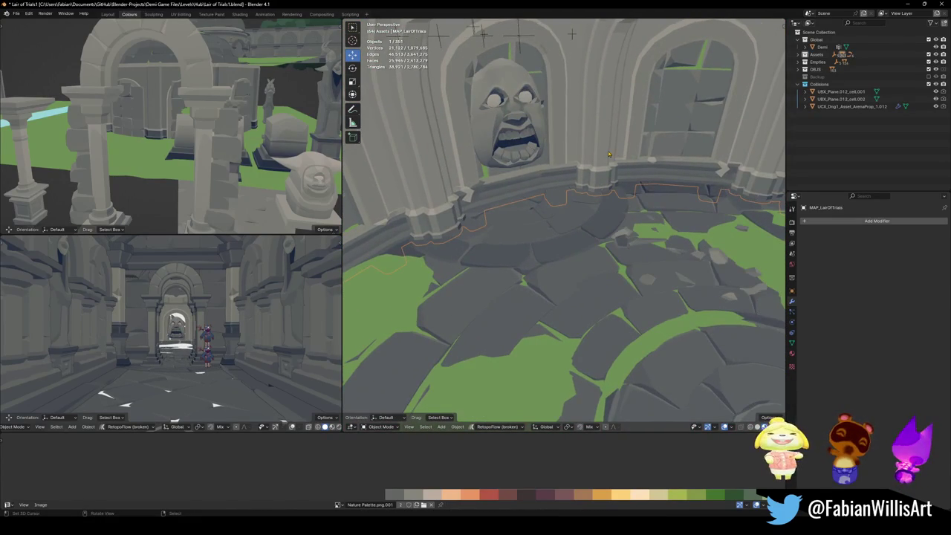
key("KP_Decimal")
middle_click_drag(608, 154, 677, 197)
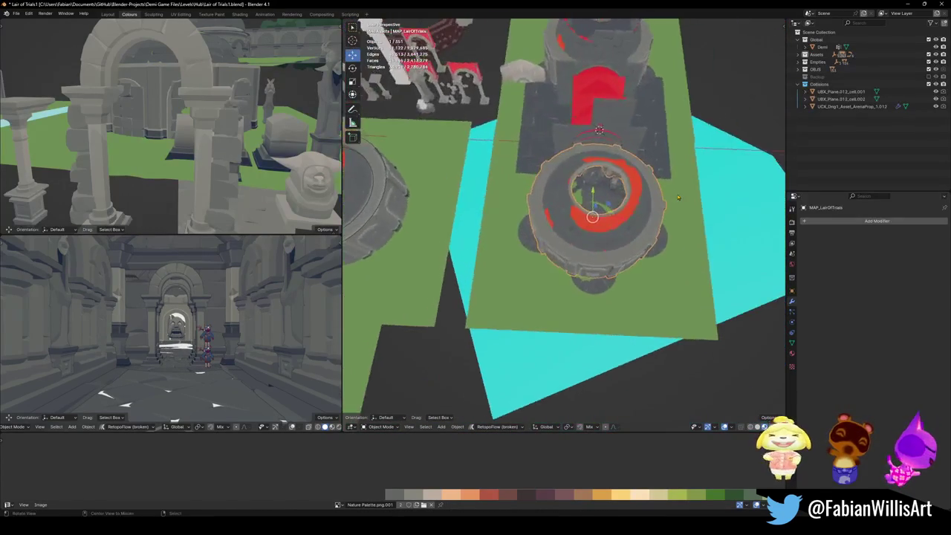
scroll(676, 197, "down", 5)
scroll(595, 186, "up", 6)
- Select the small dome piece, slide it along X toward the red arch, then undo
left_click(570, 71)
scroll(572, 72, "up", 3)
scroll(533, 72, "down", 3)
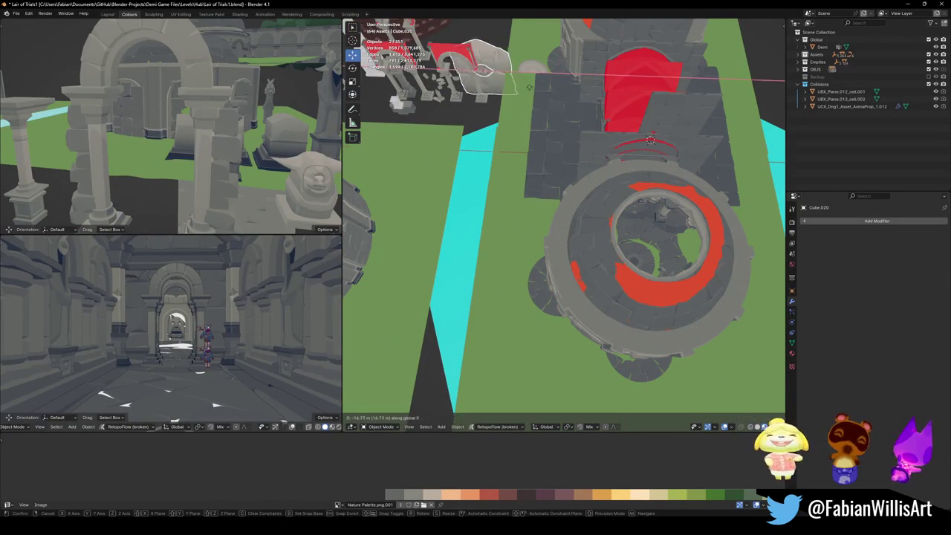
key("KP_Decimal")
mouse_move(584, 92)
middle_mouse_down()
mouse_move(570, 146)
mouse_move(568, 243)
middle_mouse_up()
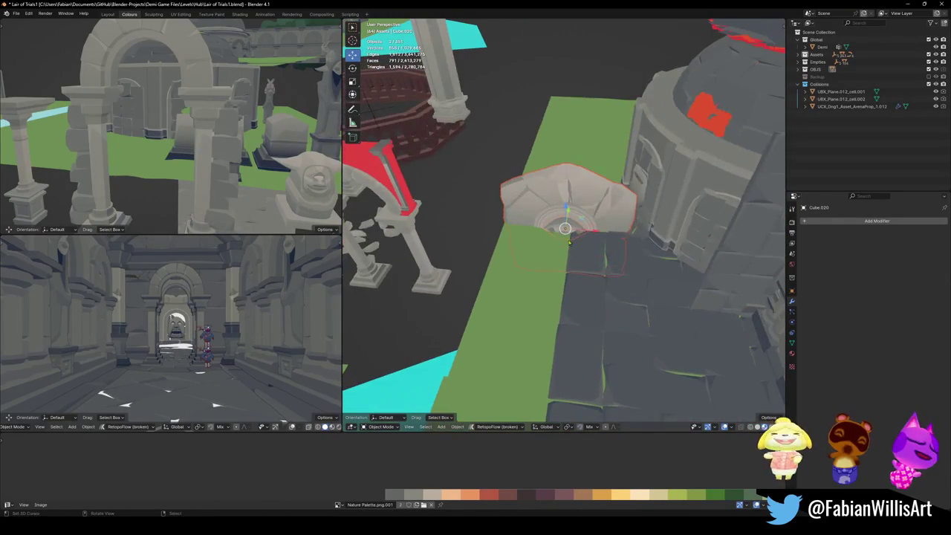
left_click_drag(581, 218, 480, 203)
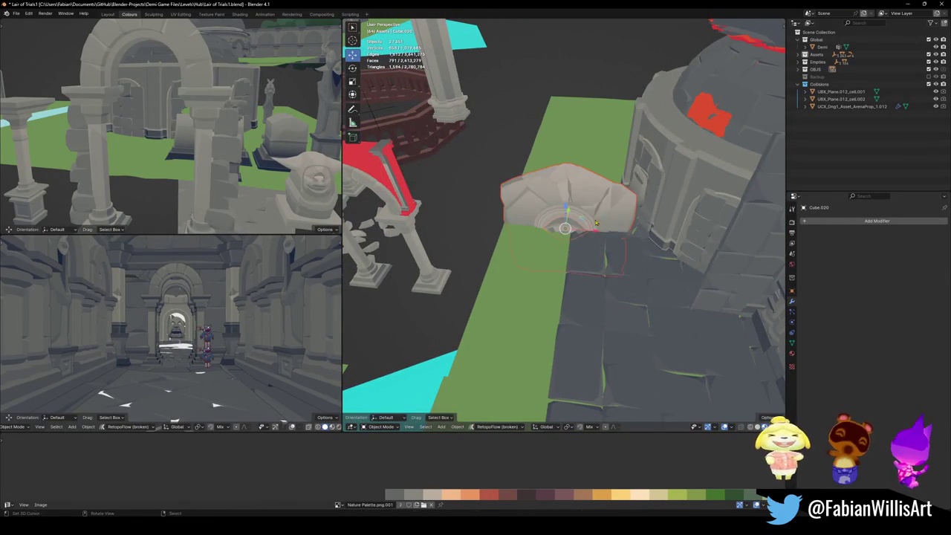
key("ctrl+z")
- Select Birth Stone.004, switch to top view and box-select the twin-tower section
left_click(459, 193)
scroll(458, 194, "down", 3)
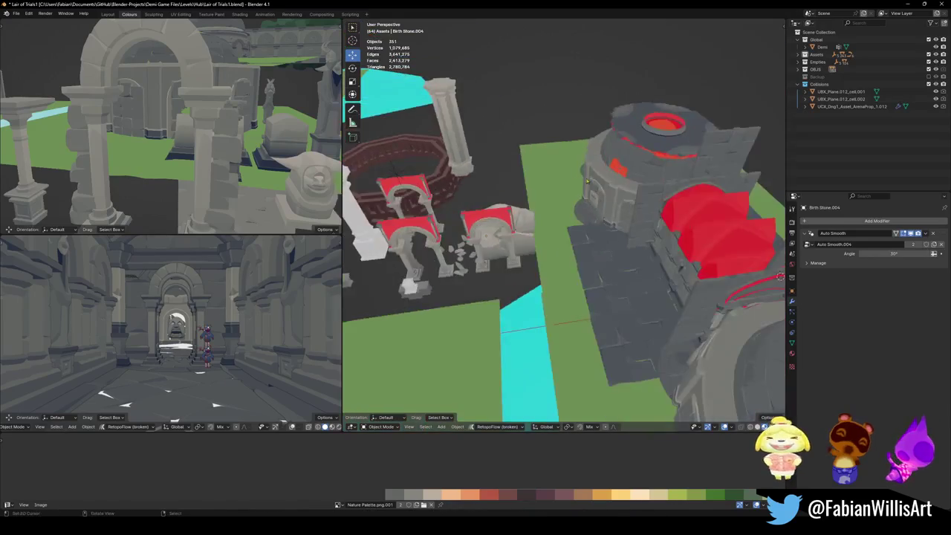
scroll(520, 201, "down", 2)
scroll(565, 208, "down", 3)
key("KP_7")
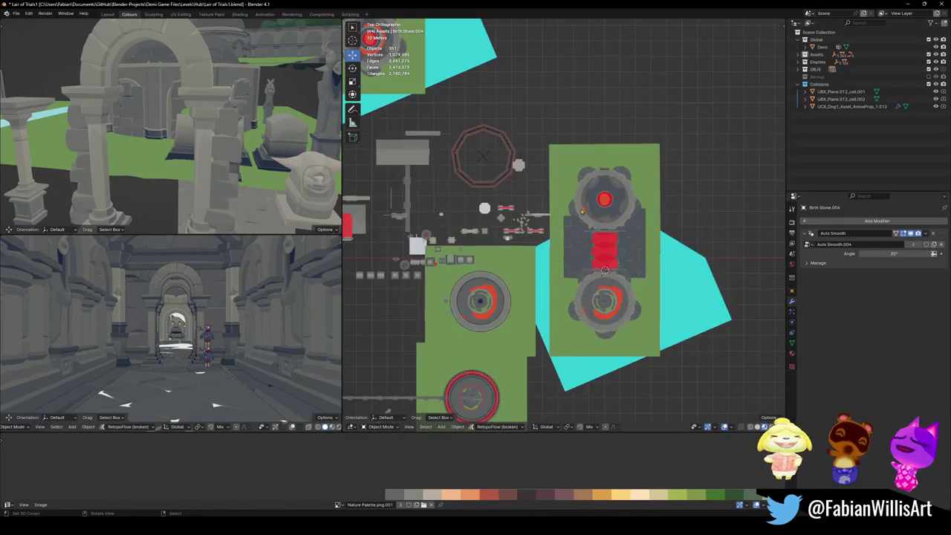
left_click_drag(720, 113, 556, 387)
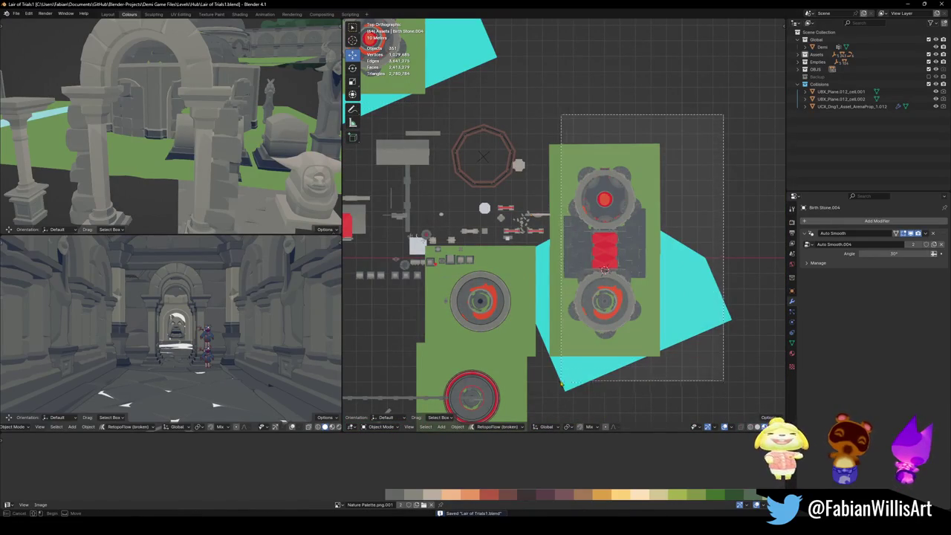
- Move the twin-tower section 17.486 m along the X axis
key("g")
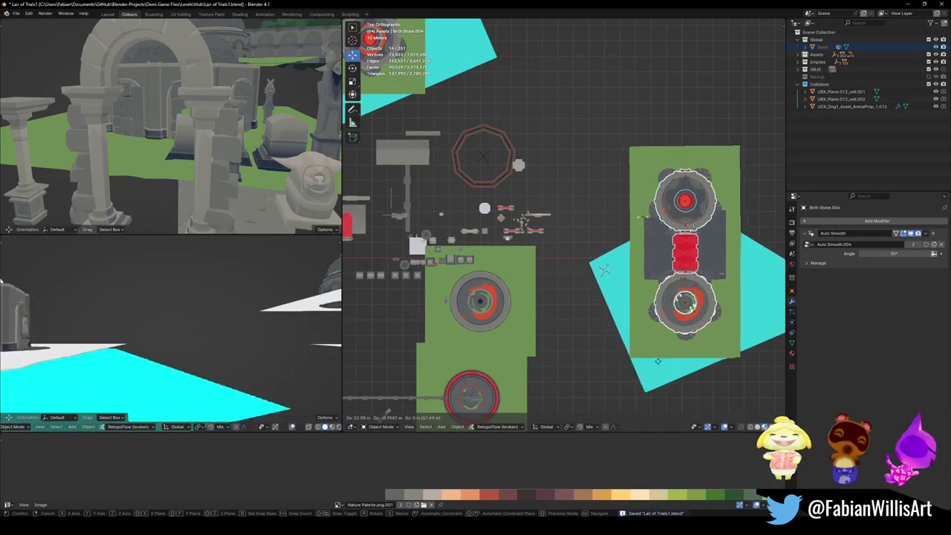
key("Escape")
key("g")
key("x")
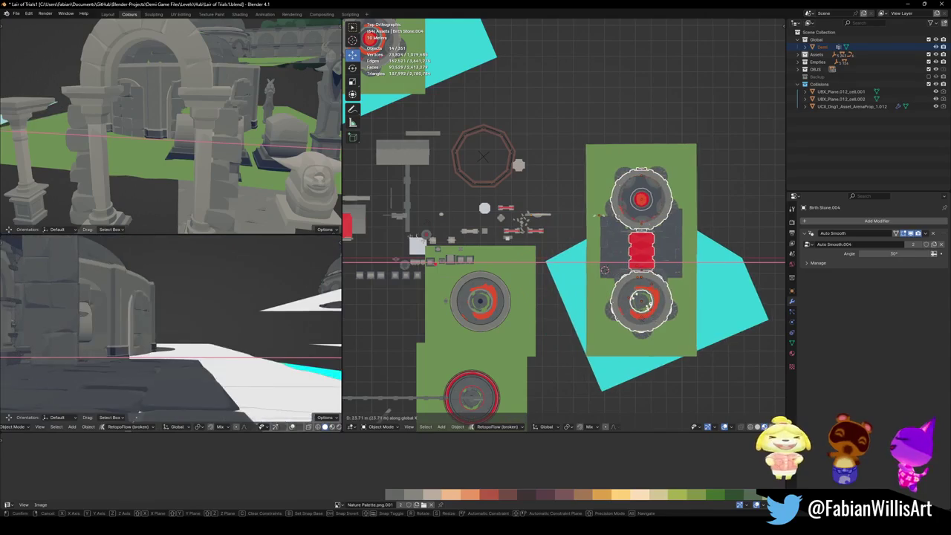
key("Return")
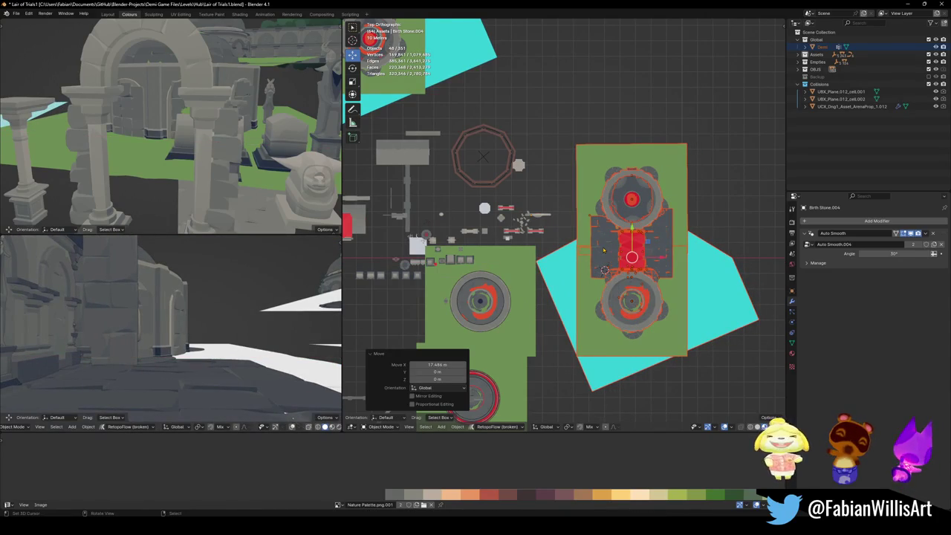
- Invert the selection and send all other objects to the Backup collection
key("ctrl+i")
key("m")
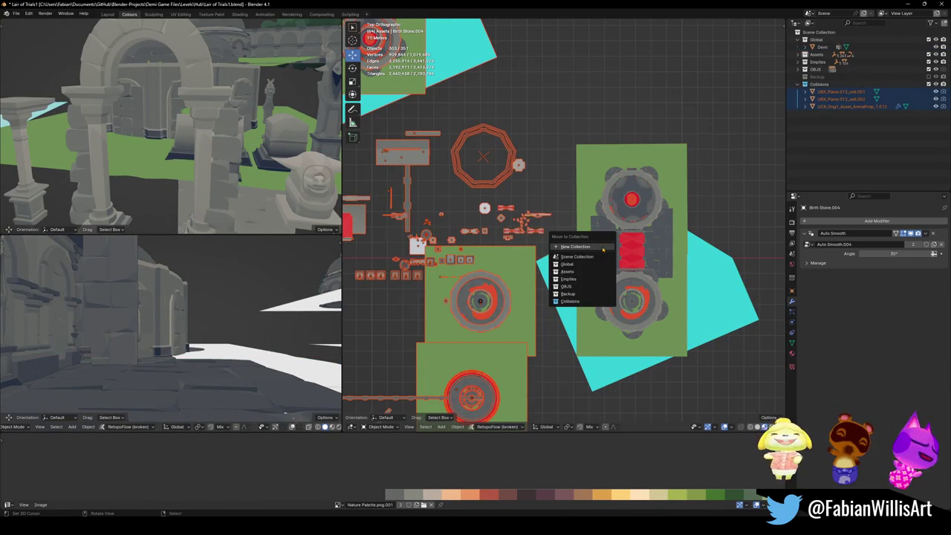
left_click(578, 294)
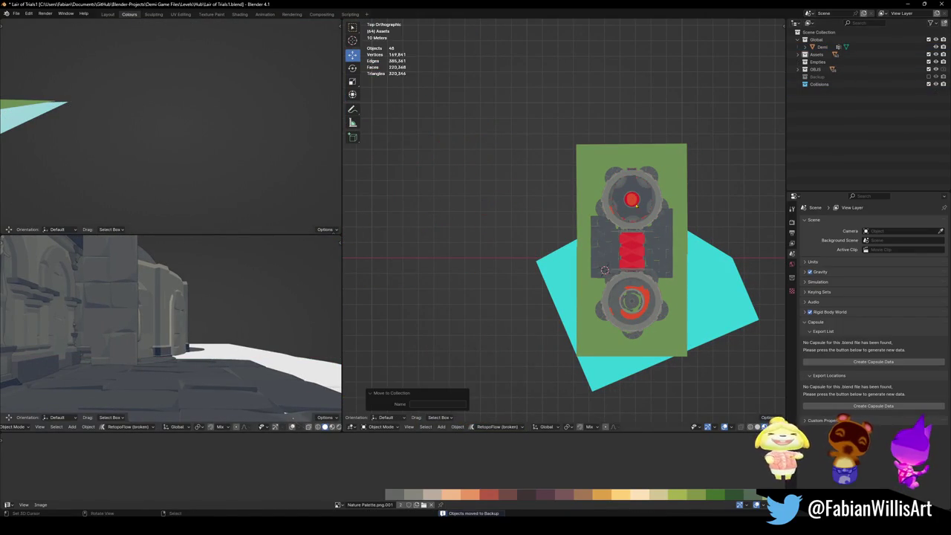
- Save the level, walk to the round arena and select its Floor.001 mesh
key("ctrl+s")
middle_click_drag(615, 289, 633, 258)
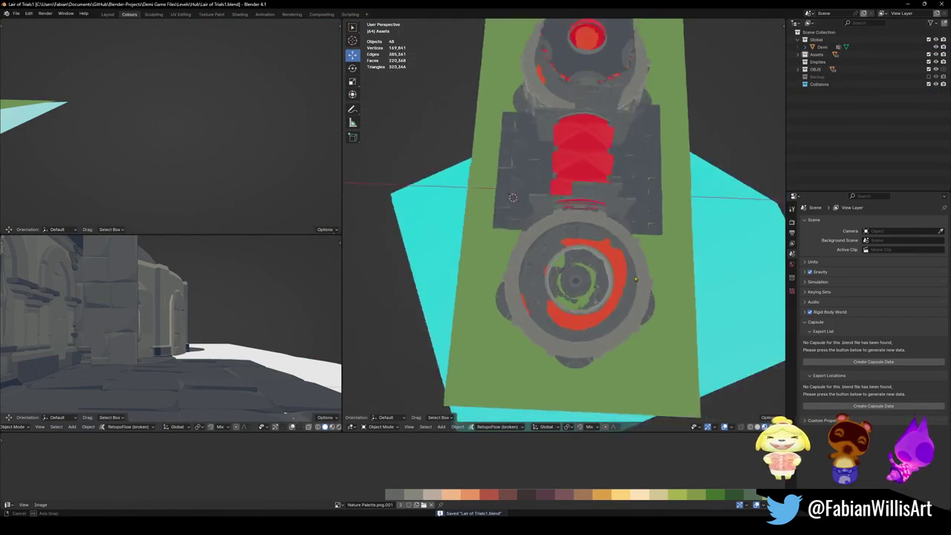
key("shift+grave")
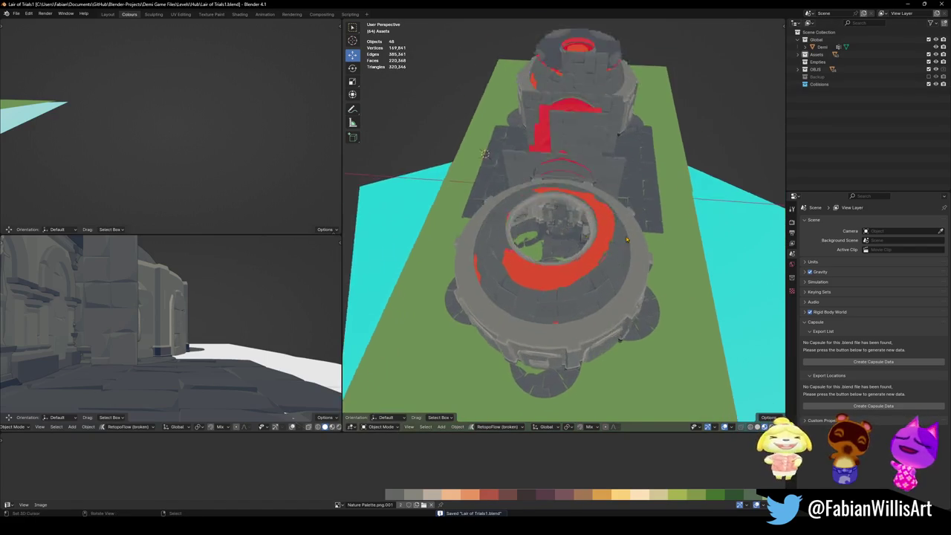
key("w")
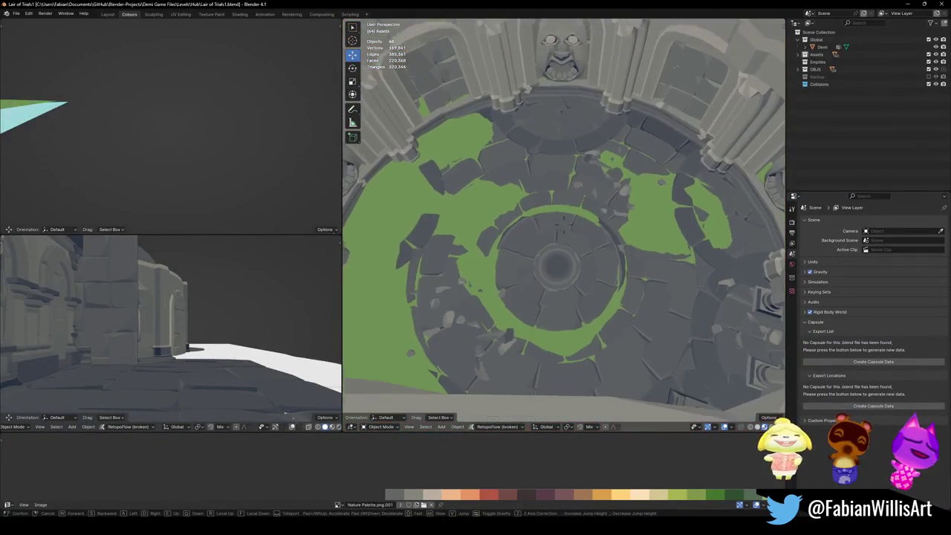
left_click(551, 273)
left_click(552, 274)
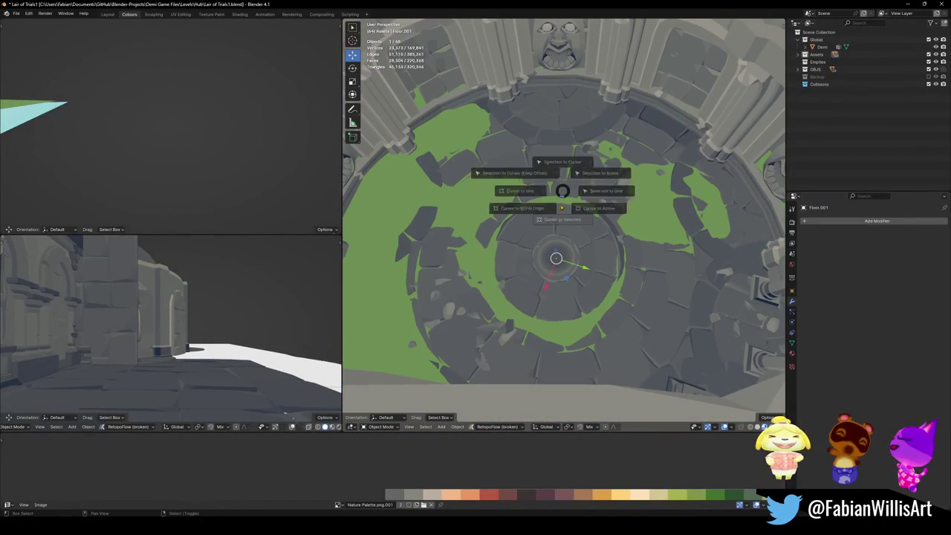
key("shift+a")
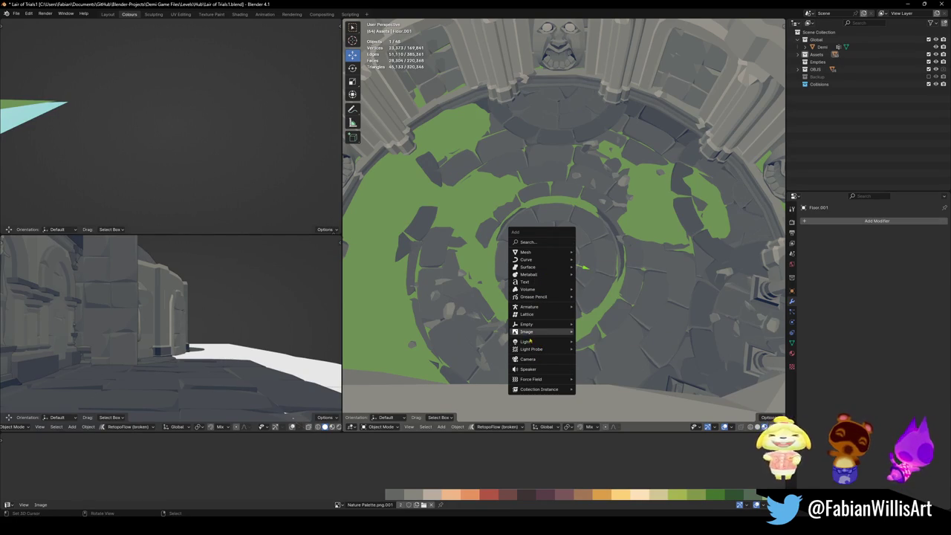
mouse_move(527, 324)
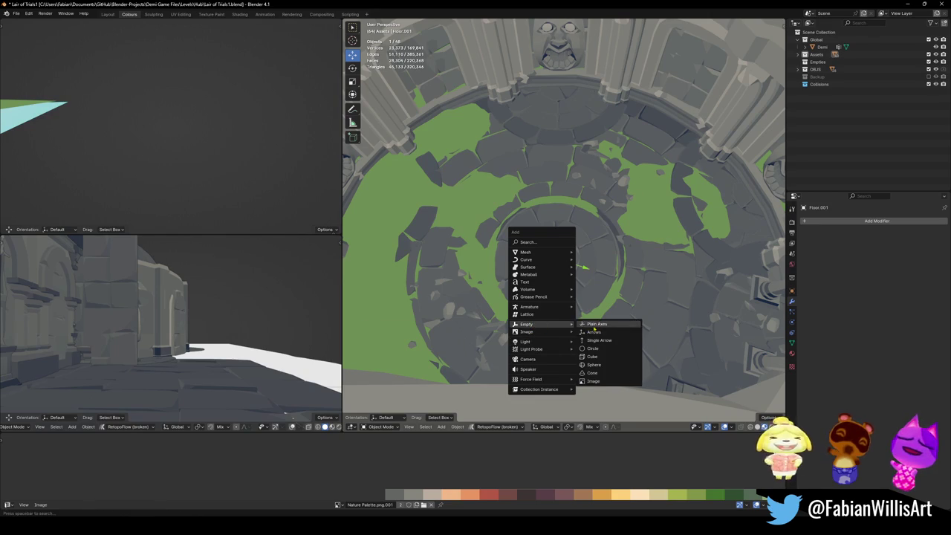
- Add a plain axes empty at the cursor and enlarge its display size
left_click(596, 325)
key("q")
key("Escape")
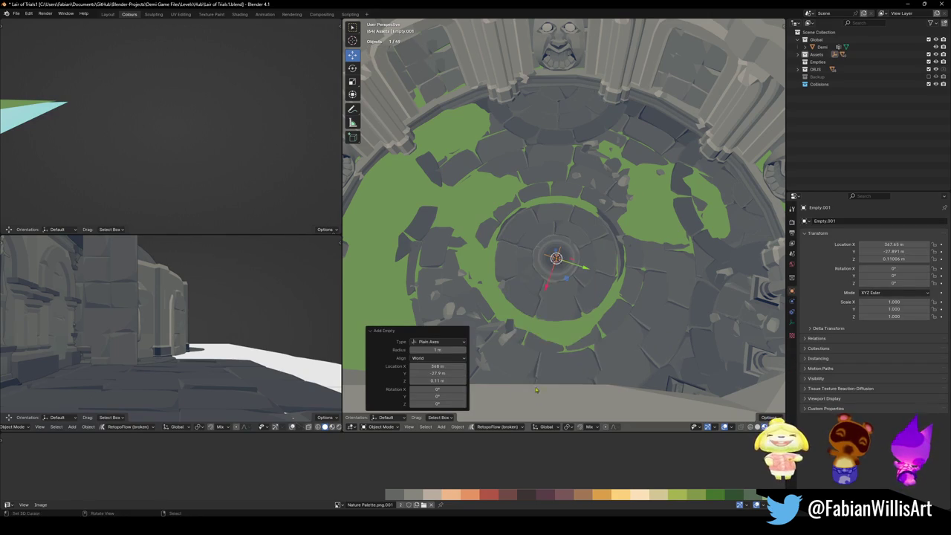
right_click(532, 285)
left_click(531, 284)
left_click(698, 212)
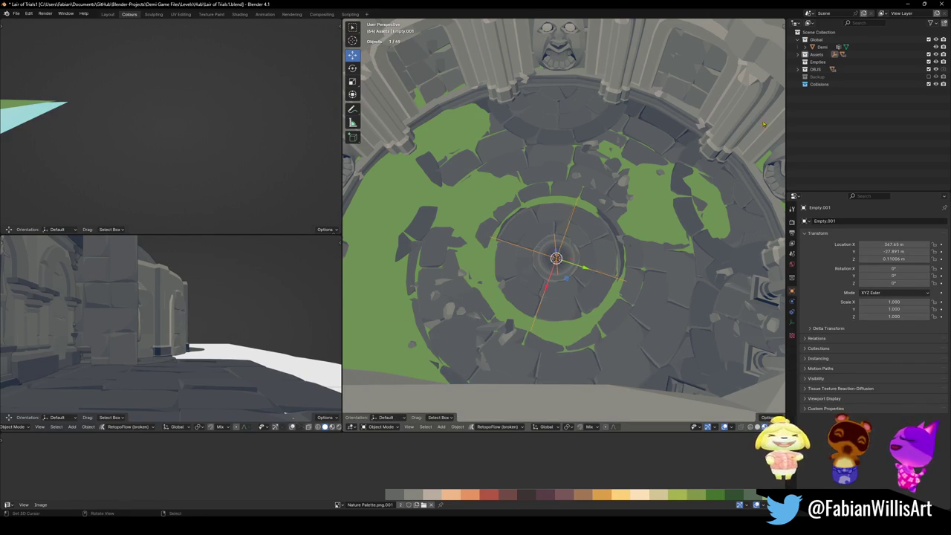
scroll(623, 211, "down", 5)
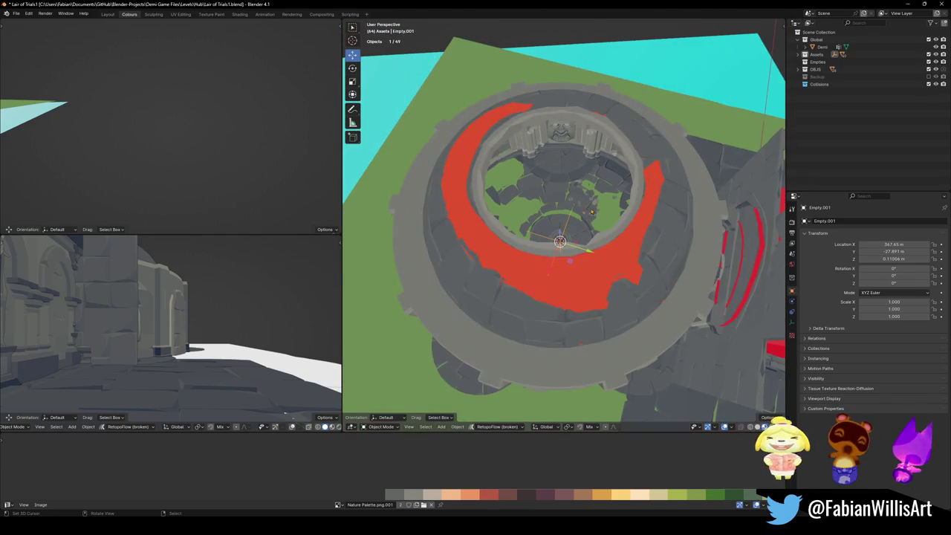
- Parent the tower, its children, the floor and stone face to the empty, keeping transforms
left_click(598, 143)
key("q")
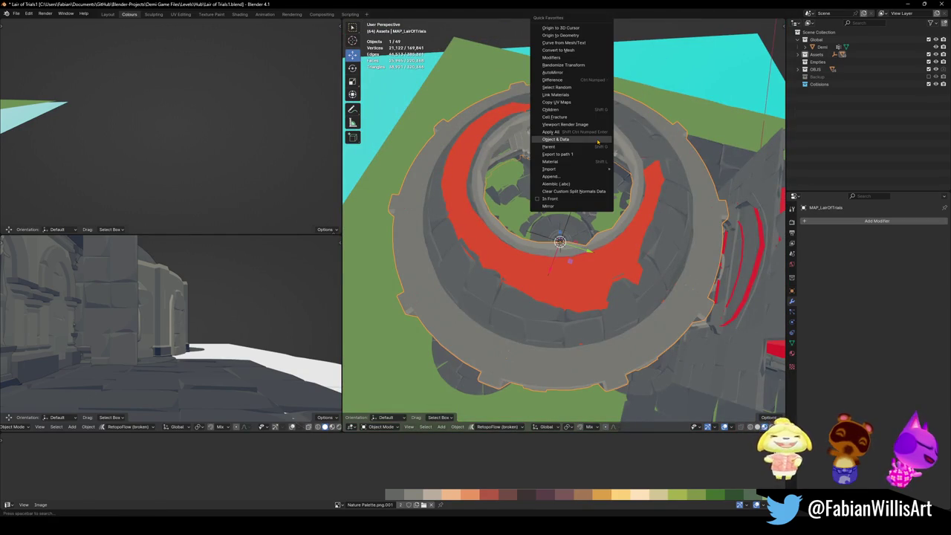
left_click(568, 111)
scroll(580, 137, "up", 5)
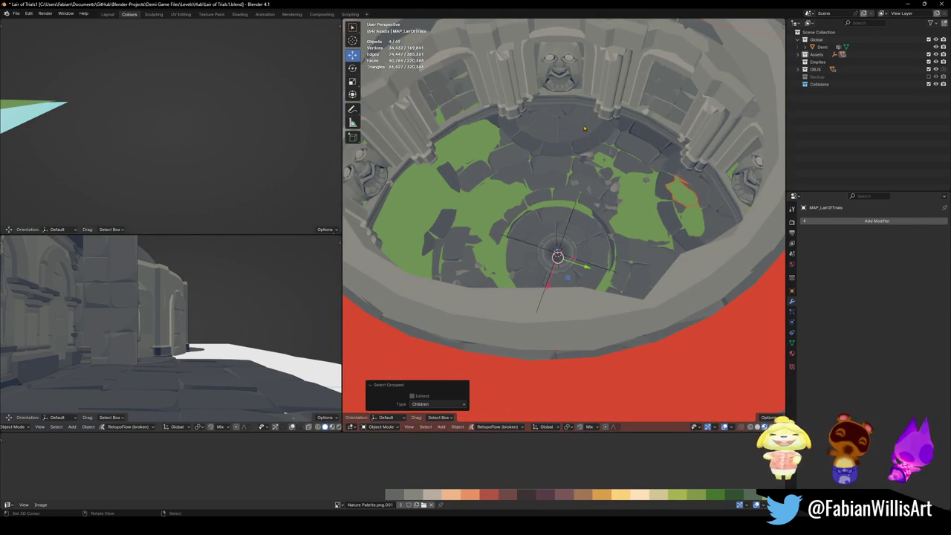
left_click(595, 152, "shift")
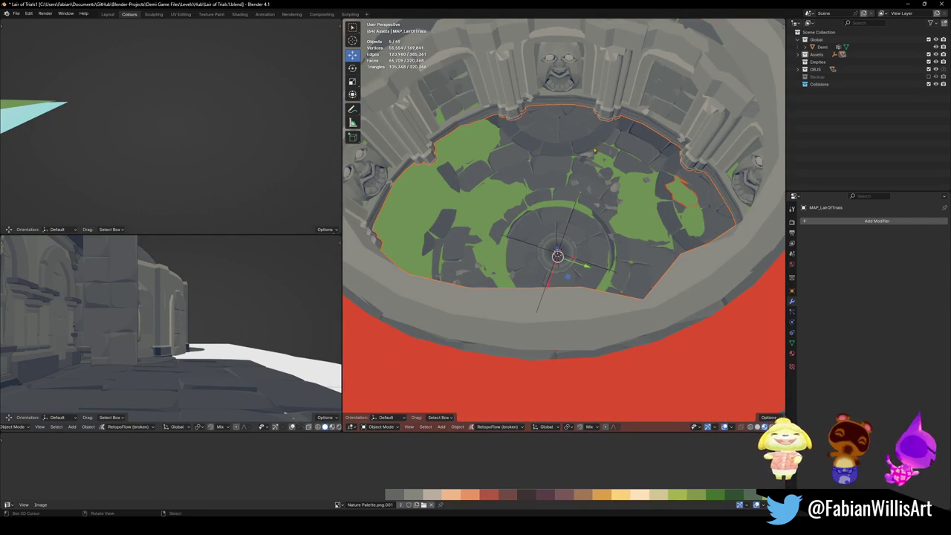
left_click(569, 78, "shift")
left_click(565, 240, "shift")
key("ctrl+p")
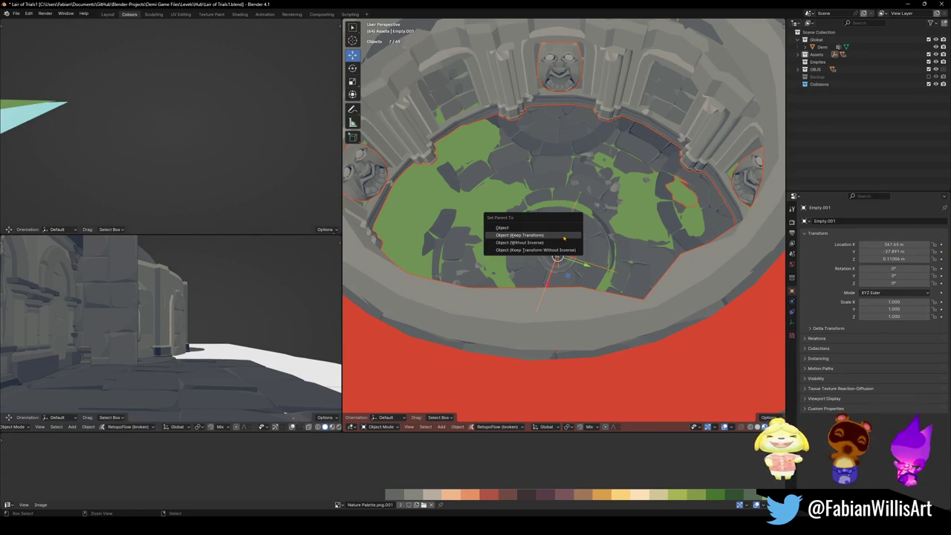
left_click(562, 236)
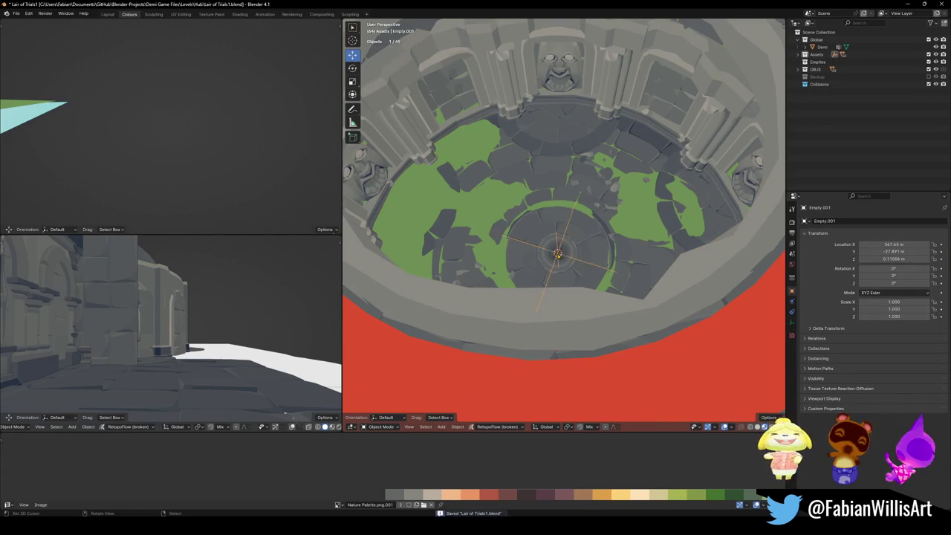
- Parent the three scattered rock clusters to the central empty, keeping transforms
left_click(557, 254)
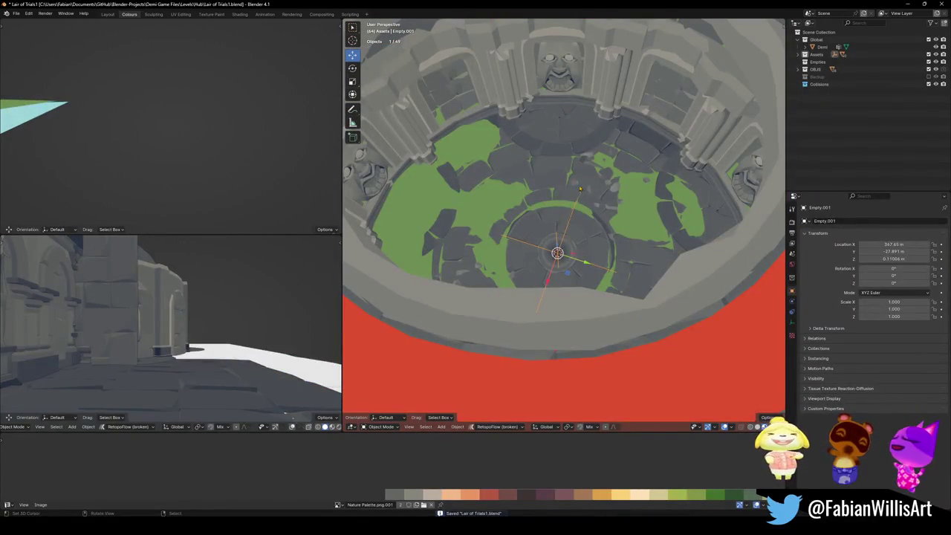
left_click(619, 190)
middle_click_drag(619, 190, 649, 277)
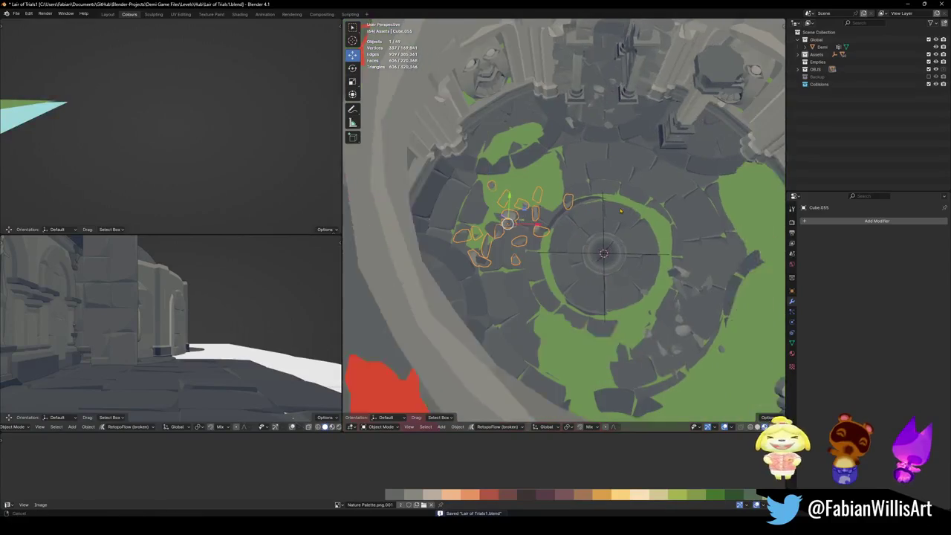
left_click(649, 278, "shift")
left_click(573, 93, "shift")
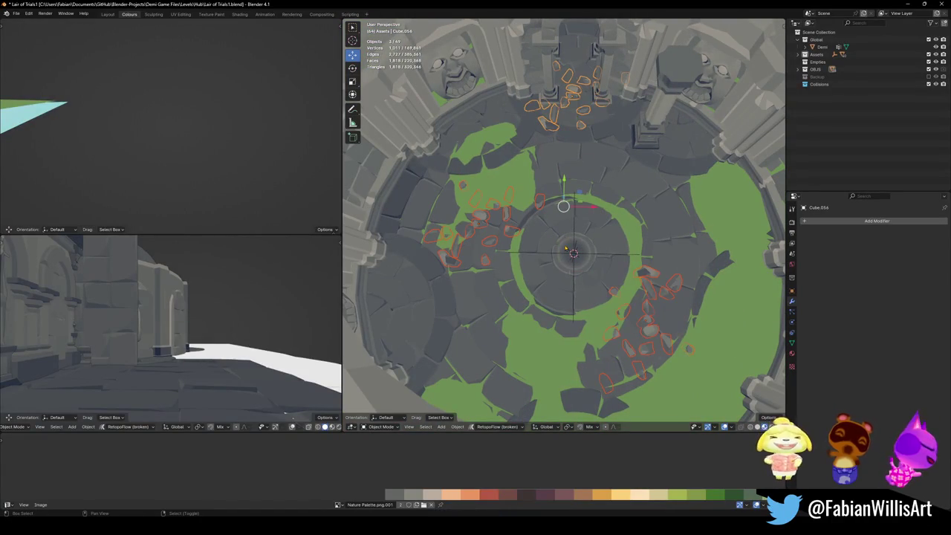
left_click(590, 258, "shift")
key("ctrl+p")
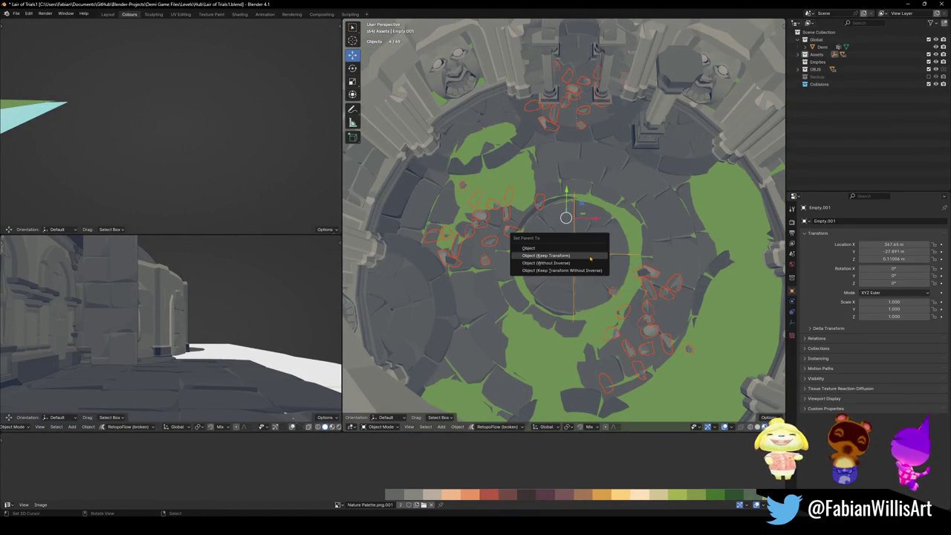
left_click(590, 258)
left_click(564, 265)
- Move the empty with its tower to sit beside the other tower
mouse_move(577, 254)
middle_mouse_down()
mouse_move(633, 201)
mouse_move(565, 238)
middle_mouse_up()
scroll(565, 238, "down", 5)
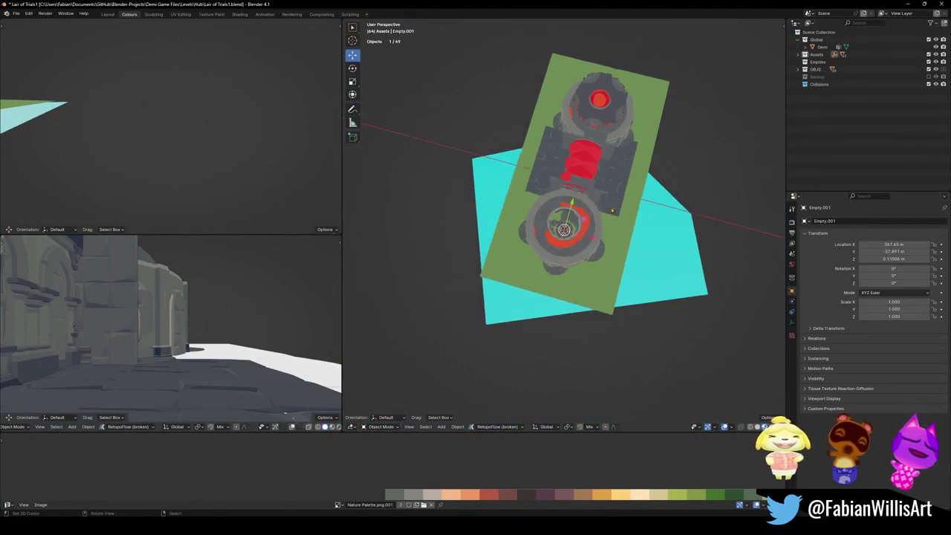
key("g")
left_click(691, 212)
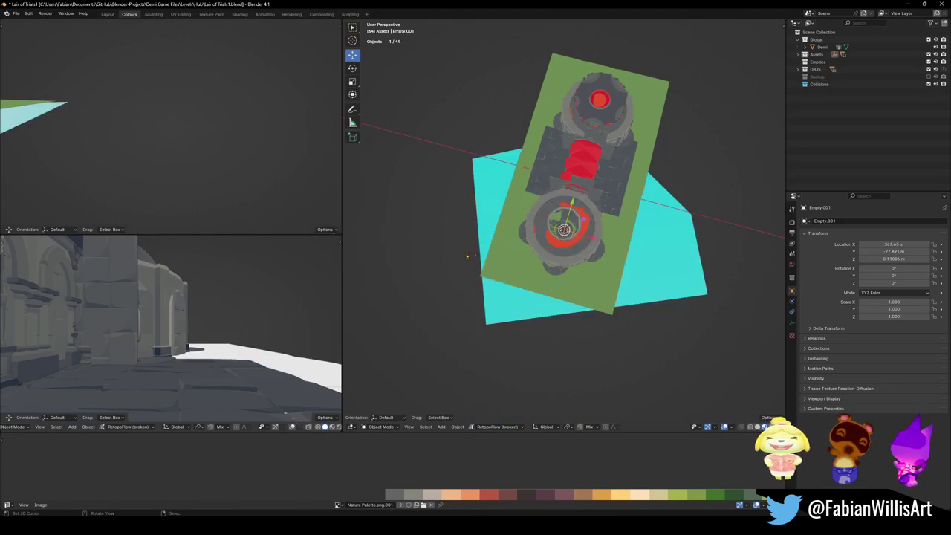
scroll(691, 212, "up", 5)
mouse_move(691, 212)
middle_mouse_down()
mouse_move(580, 215)
mouse_move(613, 194)
middle_mouse_up()
scroll(614, 194, "up", 3)
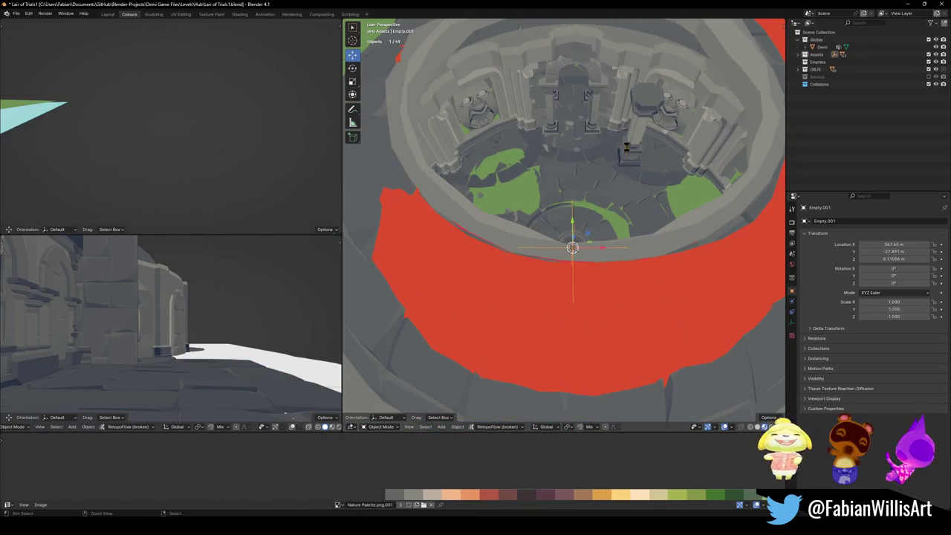
- Try moving a wall object along X, cancel it, and reselect the central empty
left_click(628, 152)
middle_click_drag(628, 151, 633, 196)
scroll(633, 196, "down", 3)
key("g")
key("x")
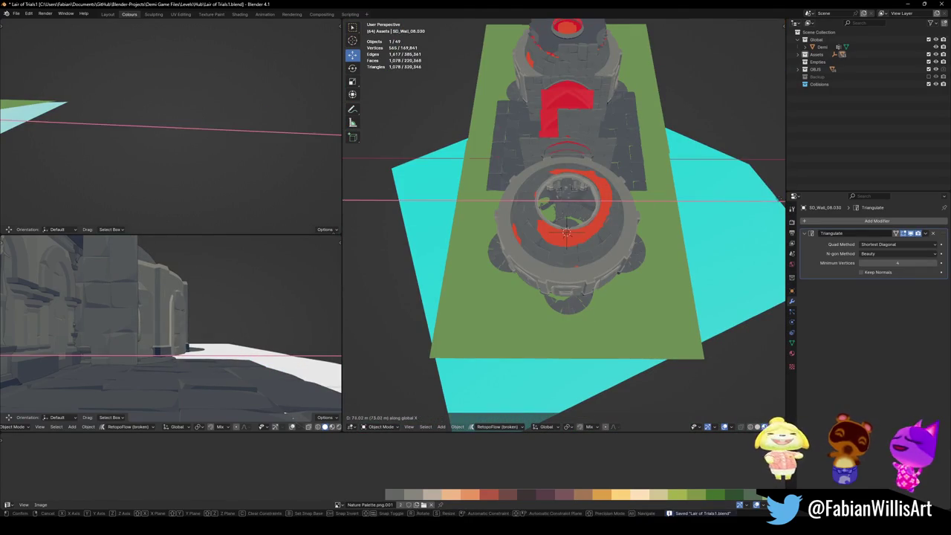
right_click(688, 215)
left_click(564, 234)
mouse_move(565, 234)
middle_mouse_down()
mouse_move(598, 224)
mouse_move(508, 215)
middle_mouse_up()
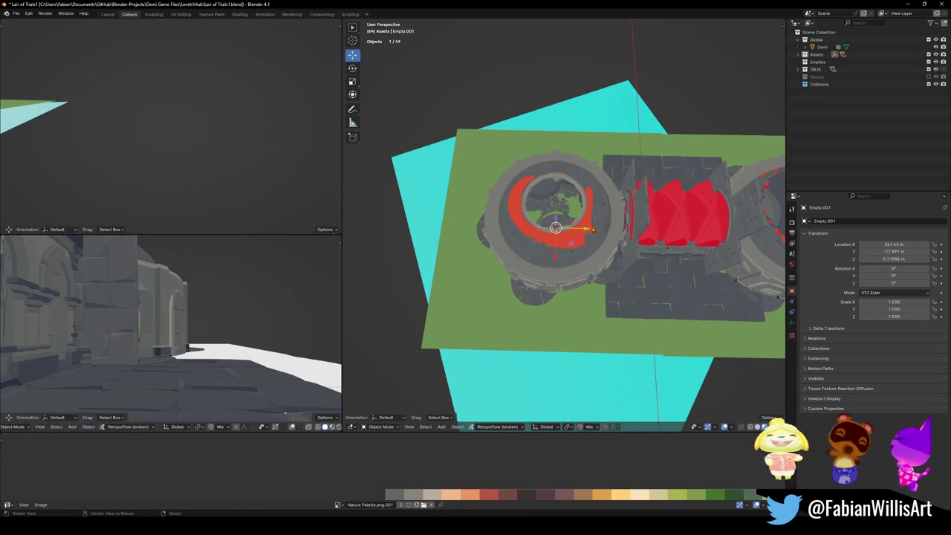
key("KP_Decimal")
key("shift+grave")
key("w")
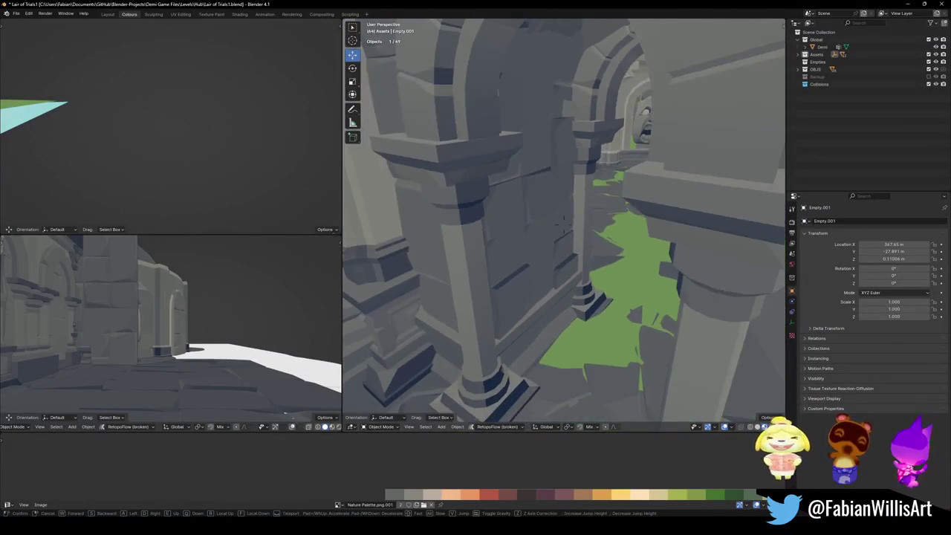
left_click(578, 240)
key("g")
key("Escape")
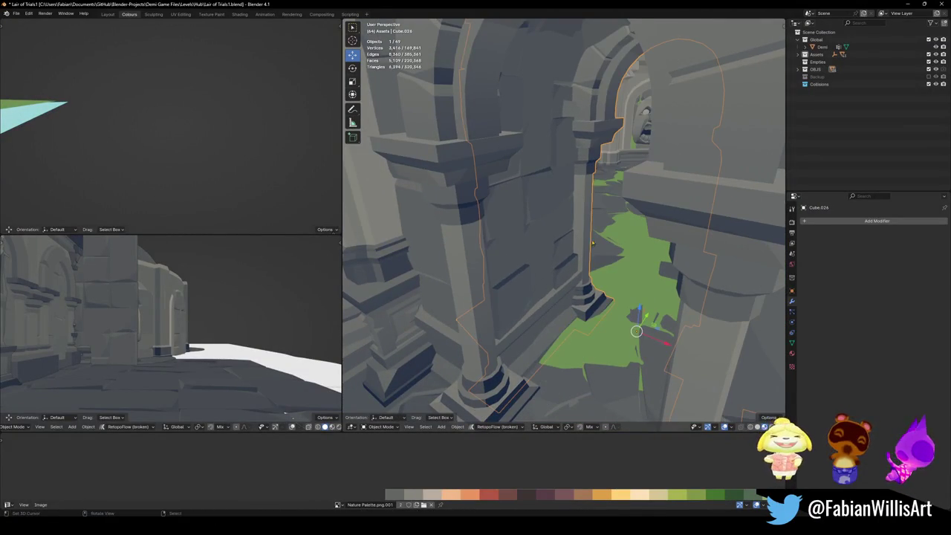
key("shift+grave")
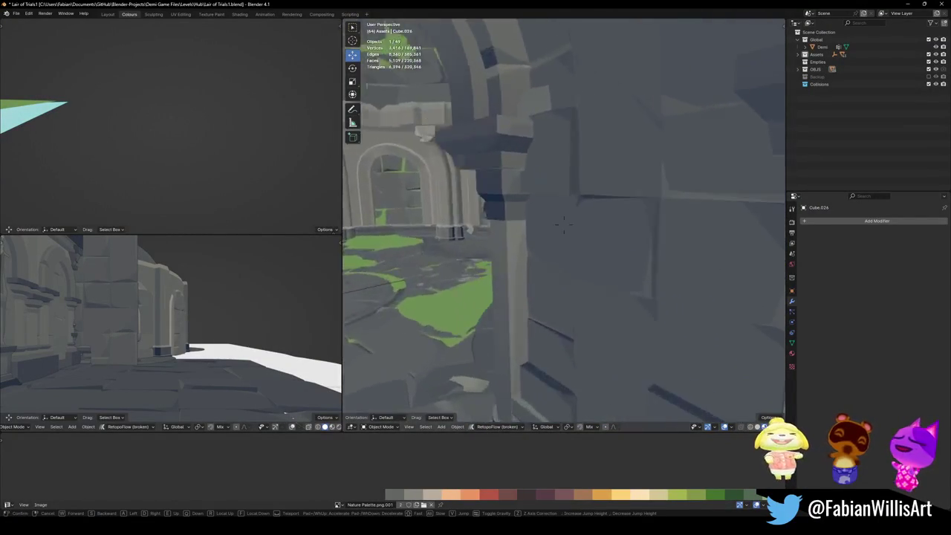
key("Return")
key("g")
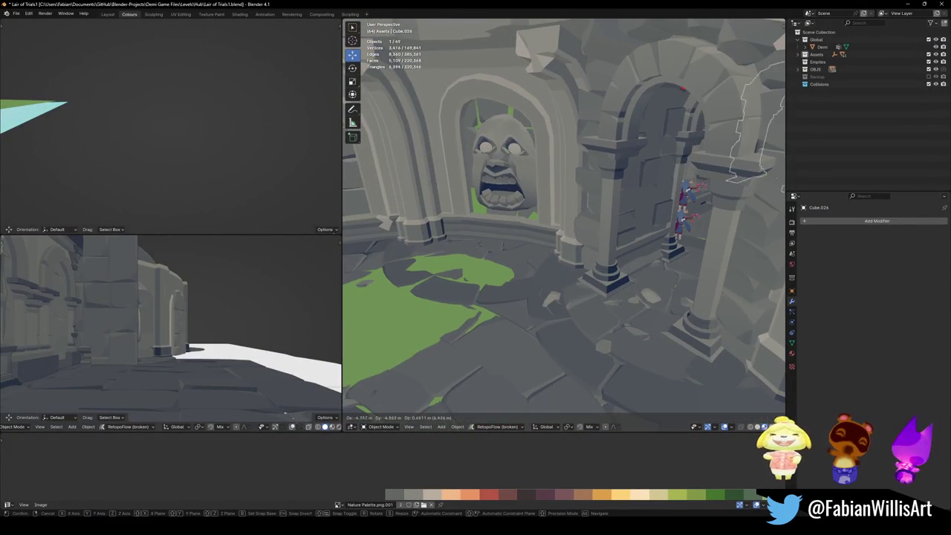
key("Escape")
middle_click_drag(565, 223, 521, 267)
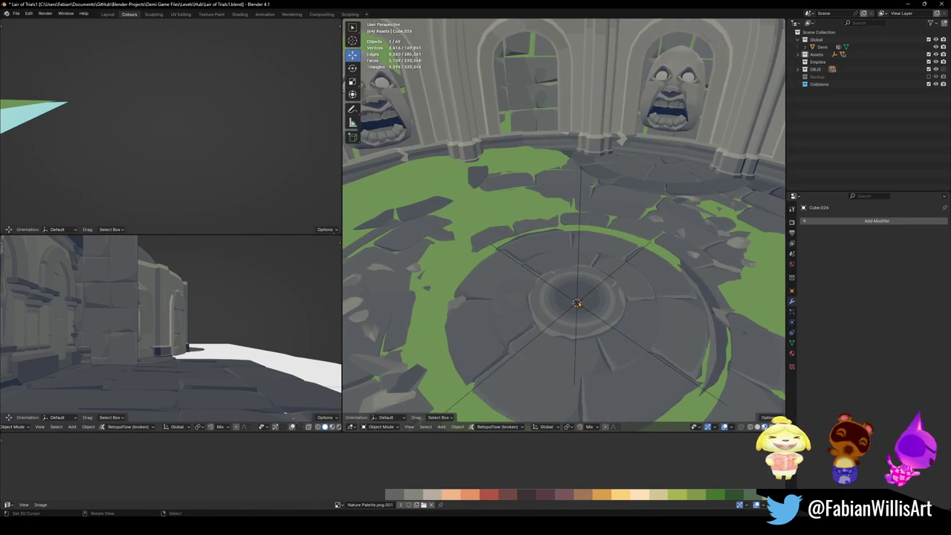
left_click(577, 302)
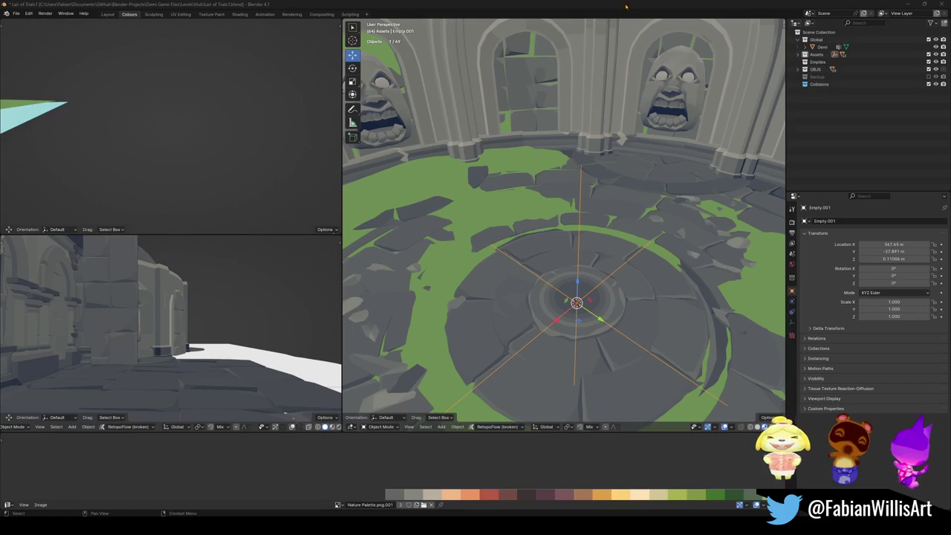
middle_click_drag(528, 176, 528, 177)
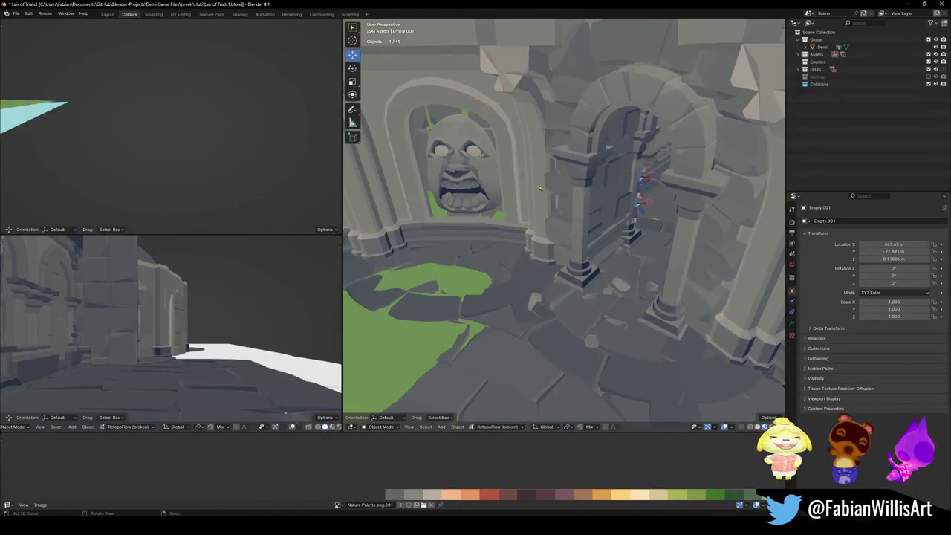
- Duplicate the archway beside the stone face and shift the copy along Y
left_click(582, 194)
key("shift+d")
key("y")
left_click(516, 236)
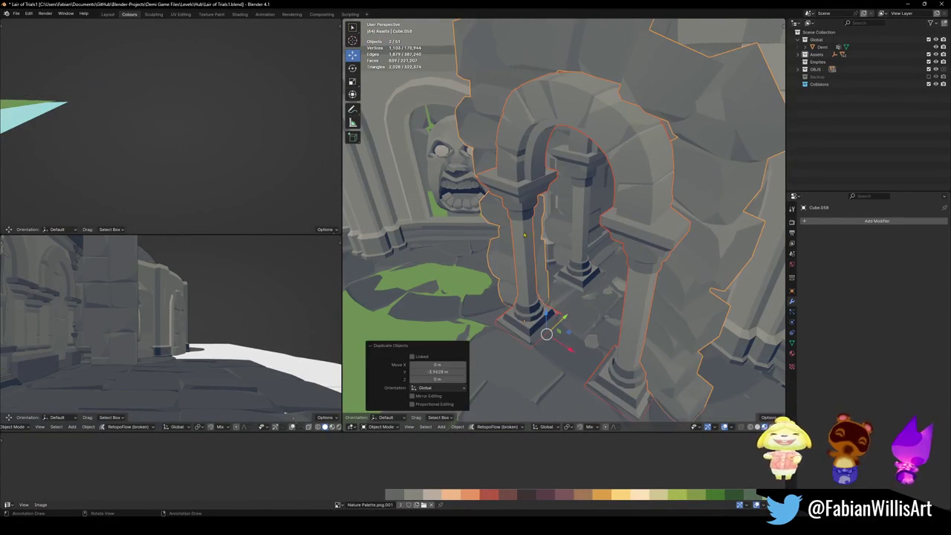
middle_click_drag(537, 228, 565, 223)
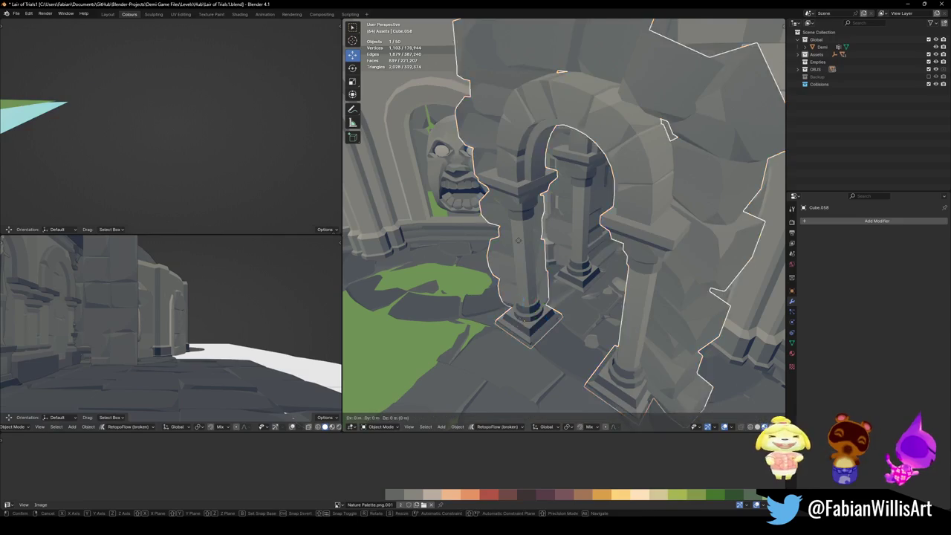
key("g")
key("y")
key("Return")
- Walk forward into the archway to check the copy's placement
key("shift+grave")
key("w")
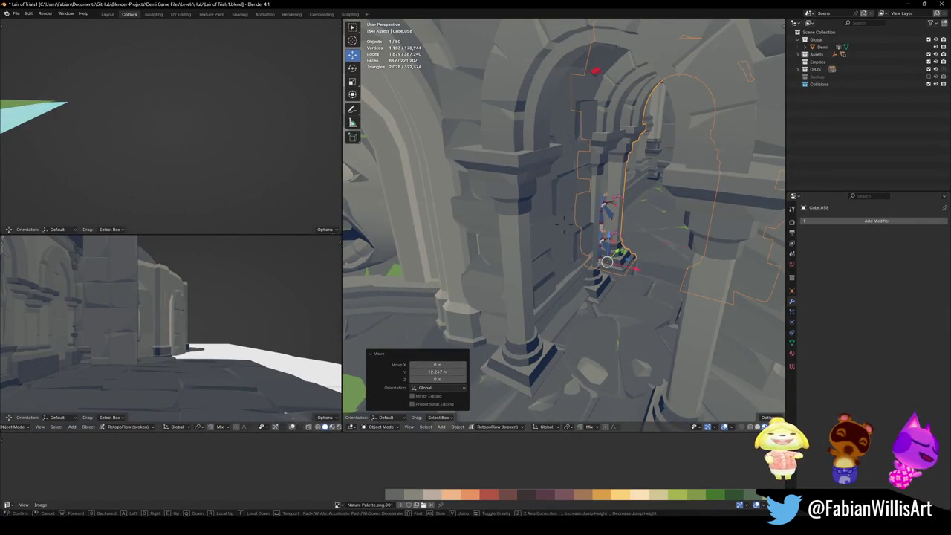
key("Return")
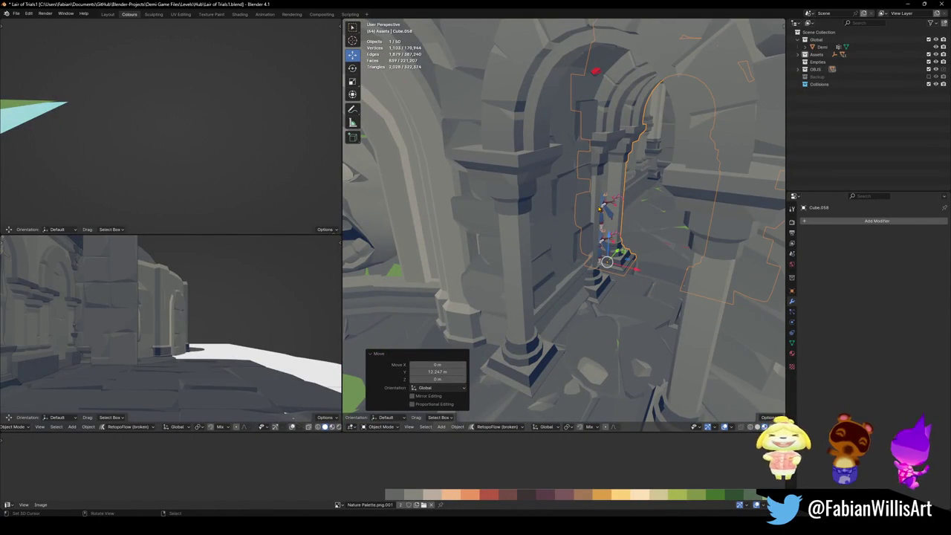
- Redo the archway duplicate and move the inner arch about 6.25 m along Y
key("Delete")
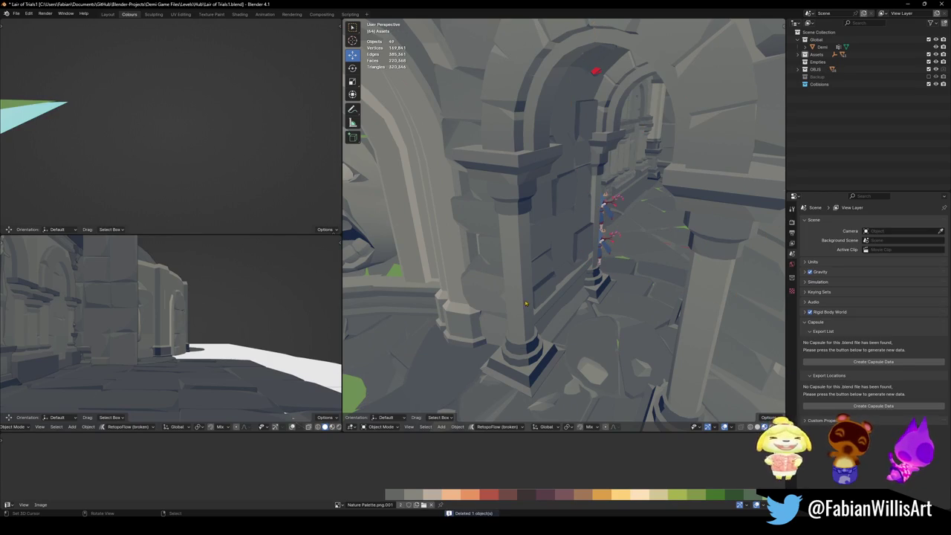
key("ctrl+z")
key("shift+d")
key("Escape")
key("KP_Decimal")
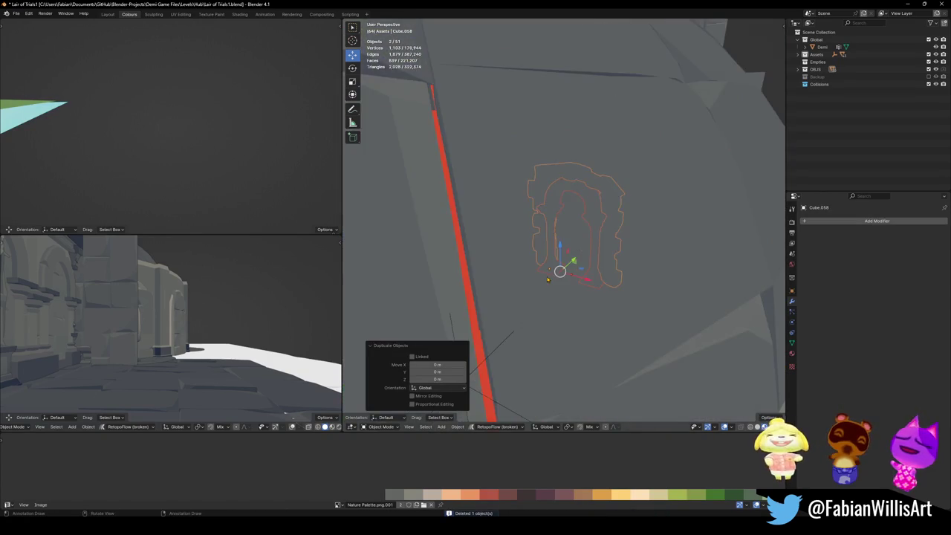
left_click(540, 276, "shift")
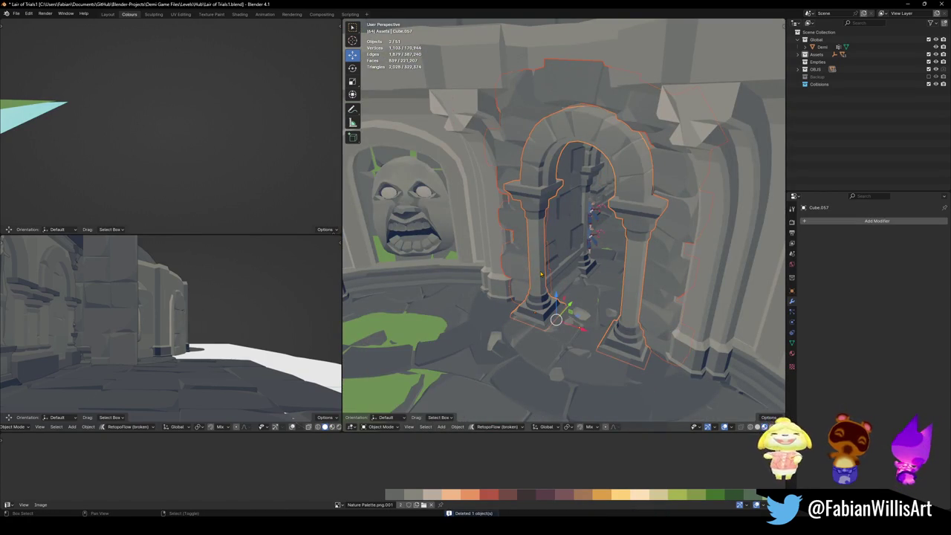
key("g")
key("y")
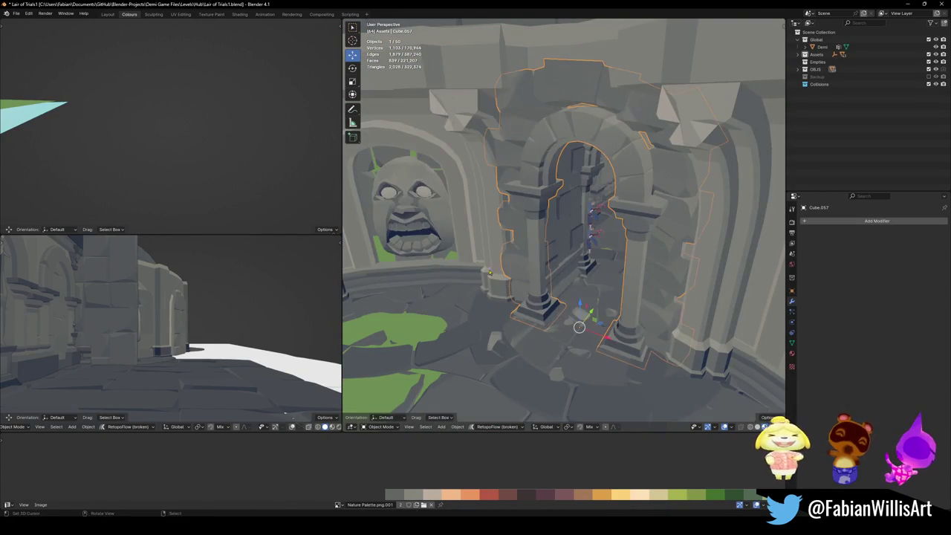
left_click(480, 330)
scroll(480, 330, "down", 5)
scroll(480, 330, "down", 5)
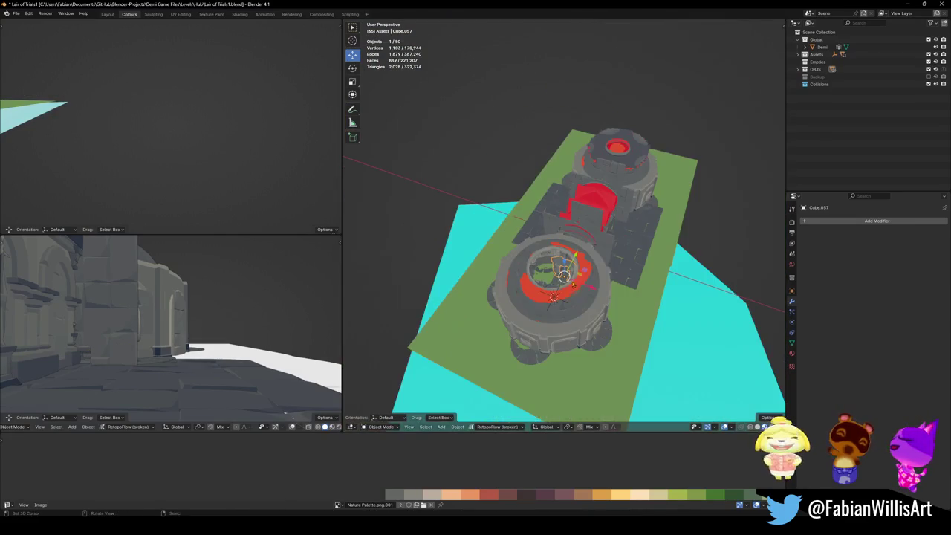
- Confirm the arch's position, save Lair of Trials1.blend, and view the arena from above
key("g")
left_click(493, 261)
scroll(547, 254, "up", 5)
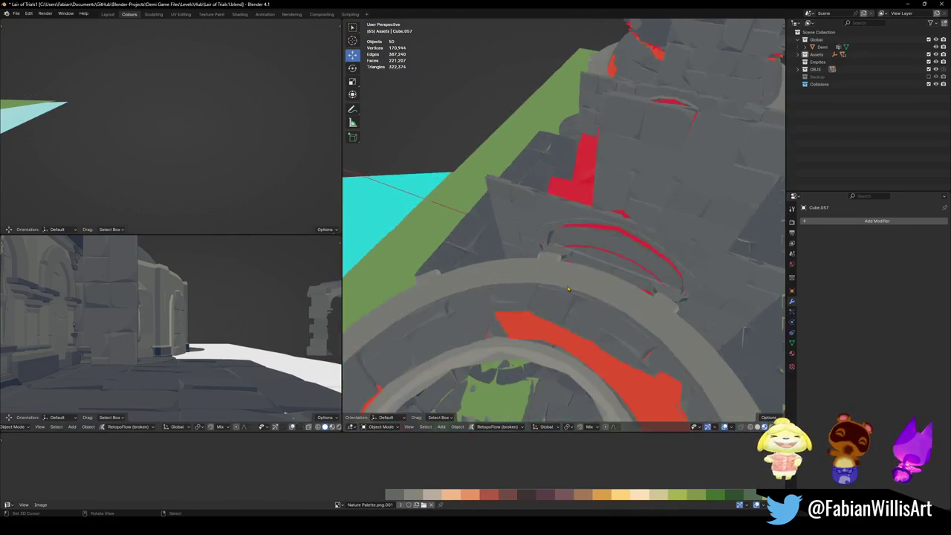
scroll(547, 253, "up", 2)
key("ctrl+s")
scroll(606, 267, "down", 3)
middle_click_drag(605, 267, 606, 267)
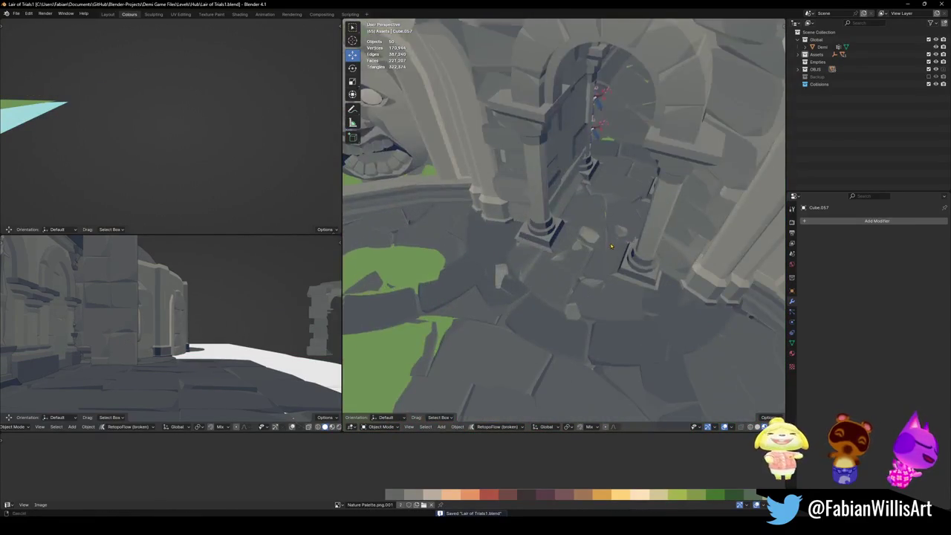
scroll(605, 267, "up", 2)
left_click(537, 247)
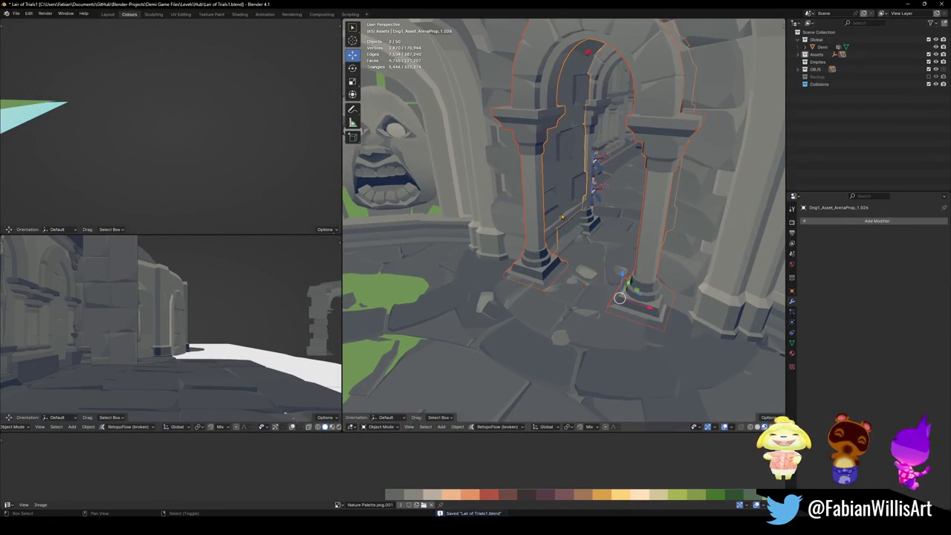
scroll(562, 217, "down", 5)
middle_click_drag(562, 216, 587, 237)
scroll(594, 246, "down", 2)
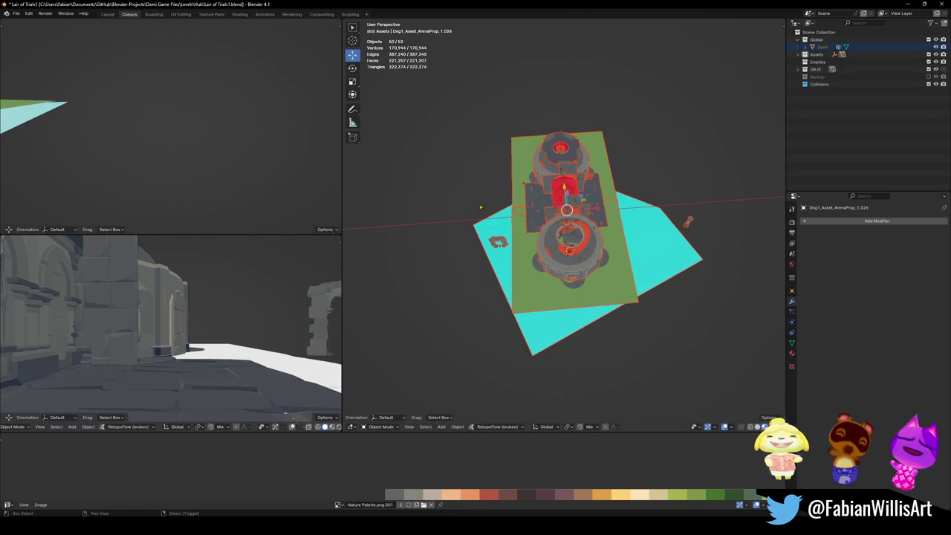
- Duplicate the whole arena along X and place the copy beside the original
key("shift+d")
key("x")
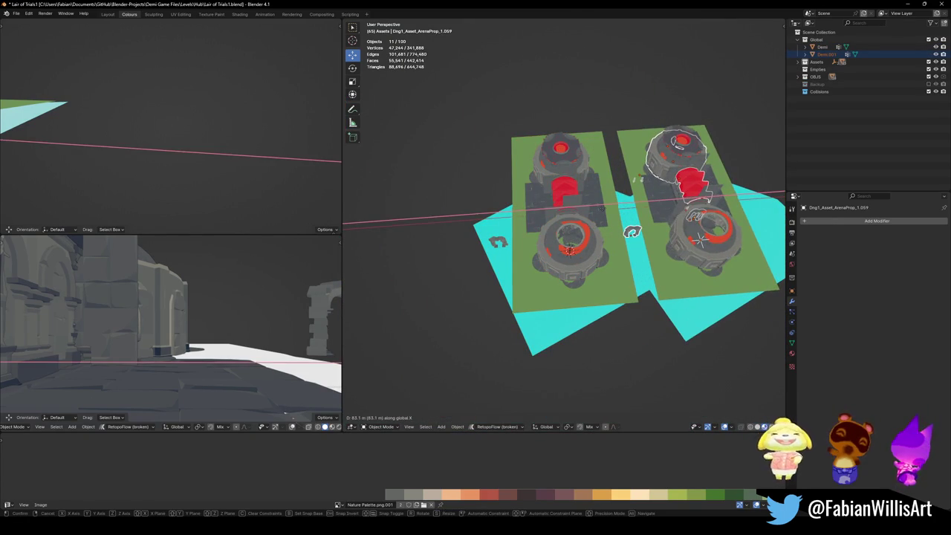
key("Return")
middle_click_drag(564, 237, 594, 245)
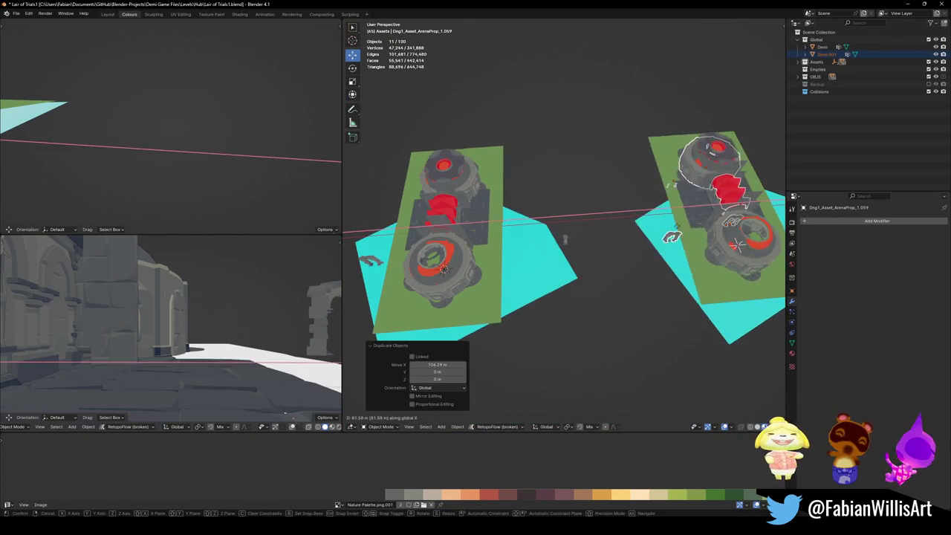
key("Return")
- Delete the duplicated character Demi.001 from the copied arena
left_click(825, 54)
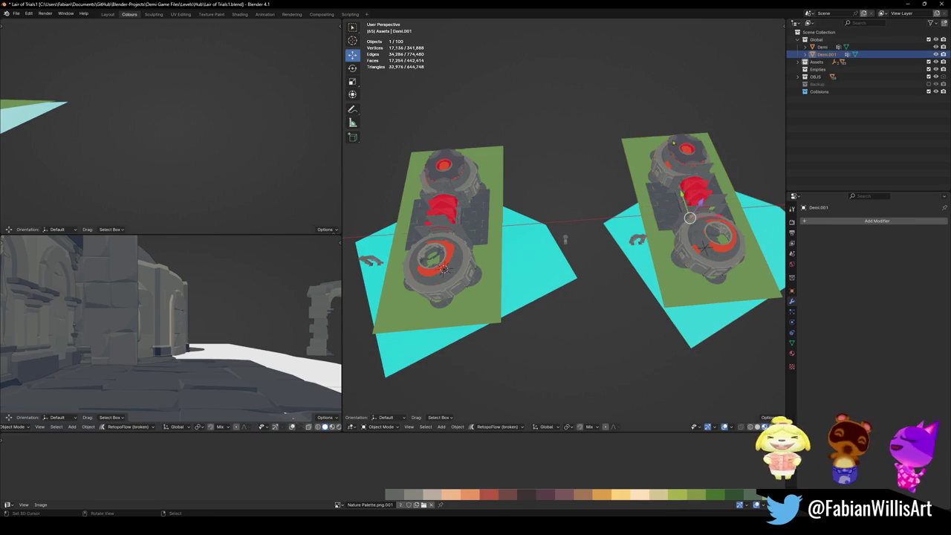
key("Delete")
scroll(661, 210, "down", 3)
middle_click_drag(662, 210, 557, 160)
- Select the copied arena's pieces and move them into the Backup collection
key("b")
left_click_drag(487, 128, 703, 339)
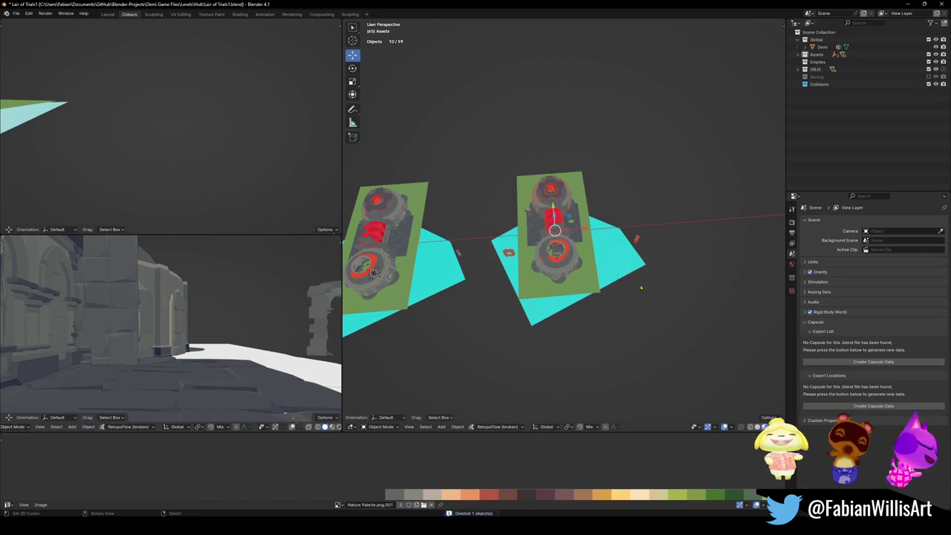
middle_click_drag(625, 243, 547, 253)
key("c")
scroll(565, 238, "down", 5)
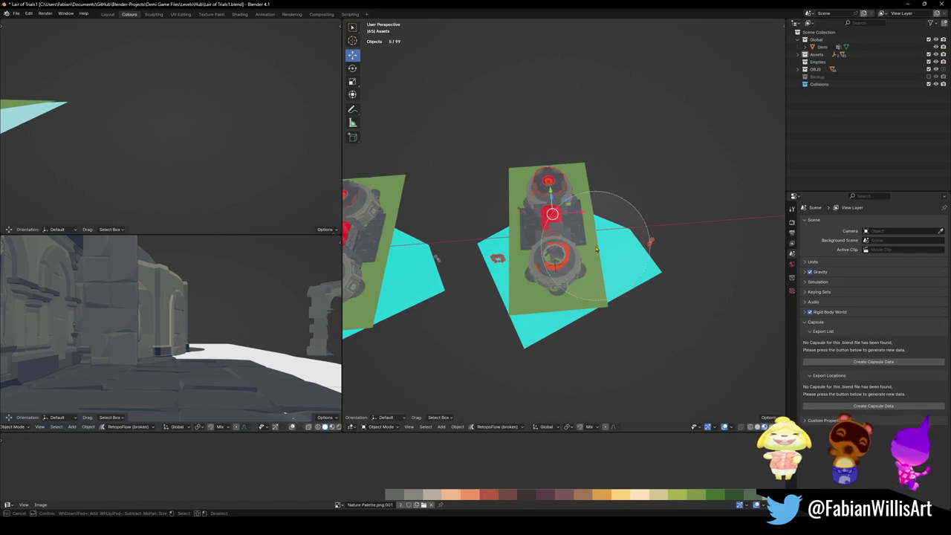
left_click(579, 286)
key("Escape")
key("g")
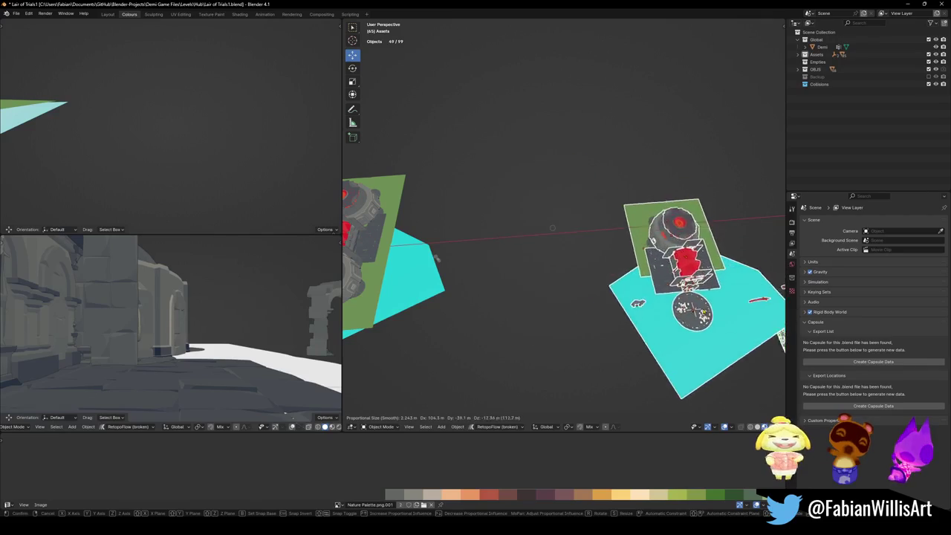
key("Escape")
key("m")
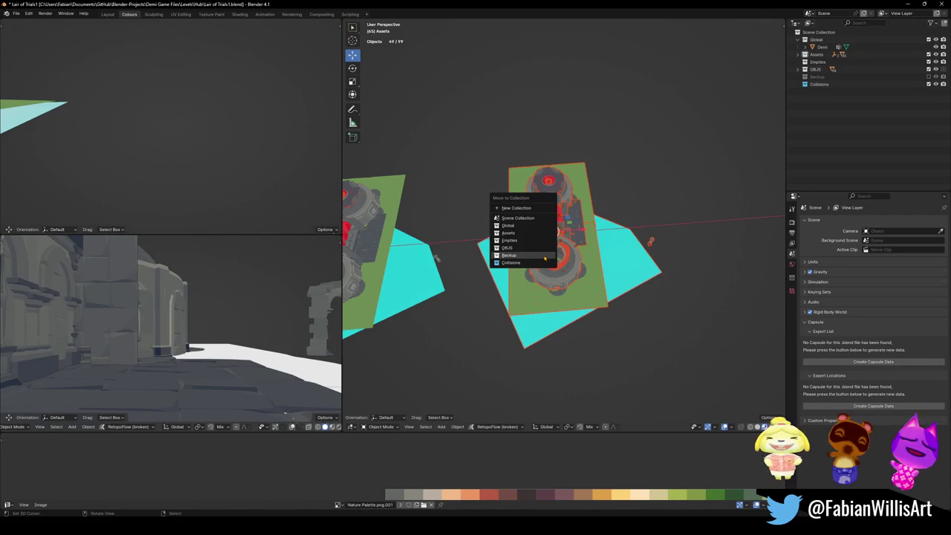
left_click(544, 258)
- Return to eye level inside the original tower and select the pillar Cube.059
middle_click_drag(544, 258, 586, 283)
scroll(572, 269, "up", 3)
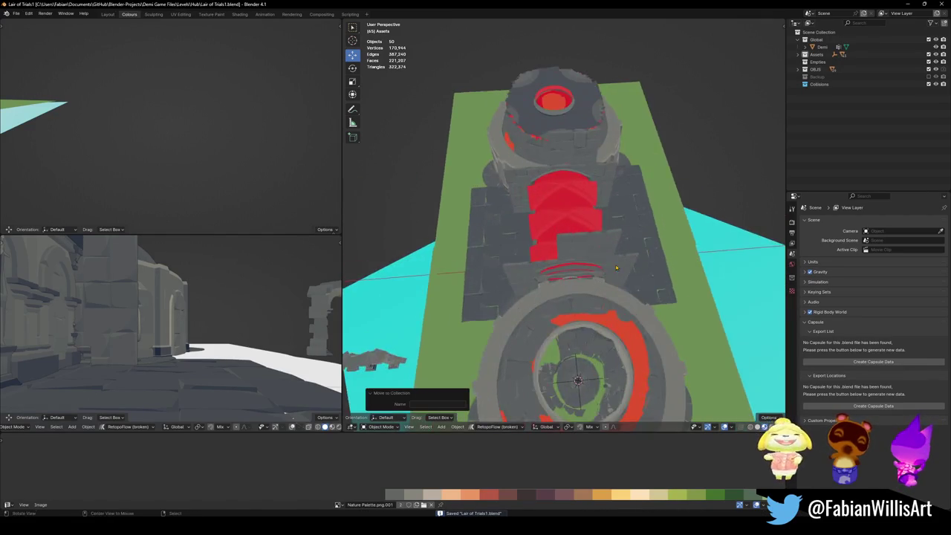
scroll(573, 269, "up", 1)
scroll(576, 268, "up", 1)
scroll(581, 267, "up", 1)
scroll(581, 267, "up", 3)
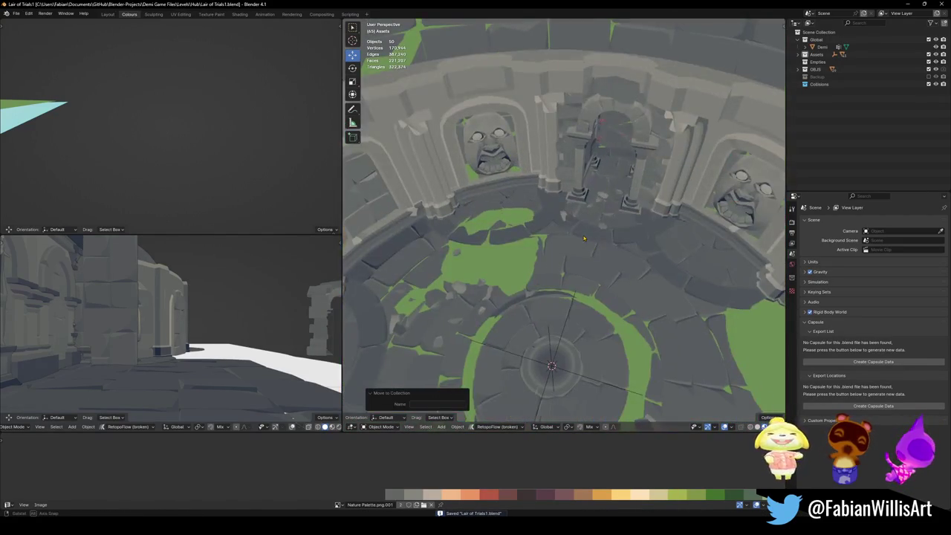
mouse_move(580, 267)
middle_mouse_down()
mouse_move(562, 229)
mouse_move(550, 246)
middle_mouse_up()
left_click(562, 229)
left_click(583, 208)
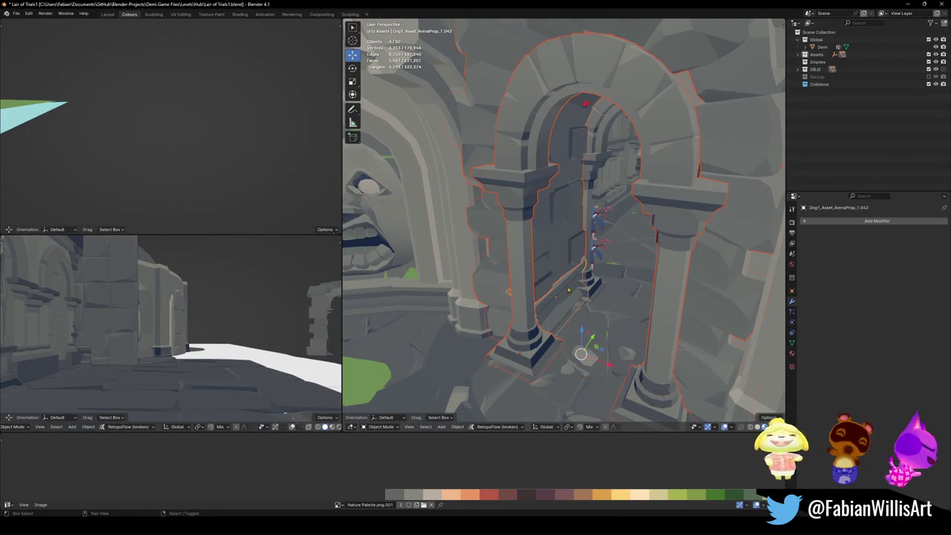
middle_click_drag(566, 292, 635, 279)
left_click(616, 259, "shift")
middle_click_drag(612, 211, 443, 241)
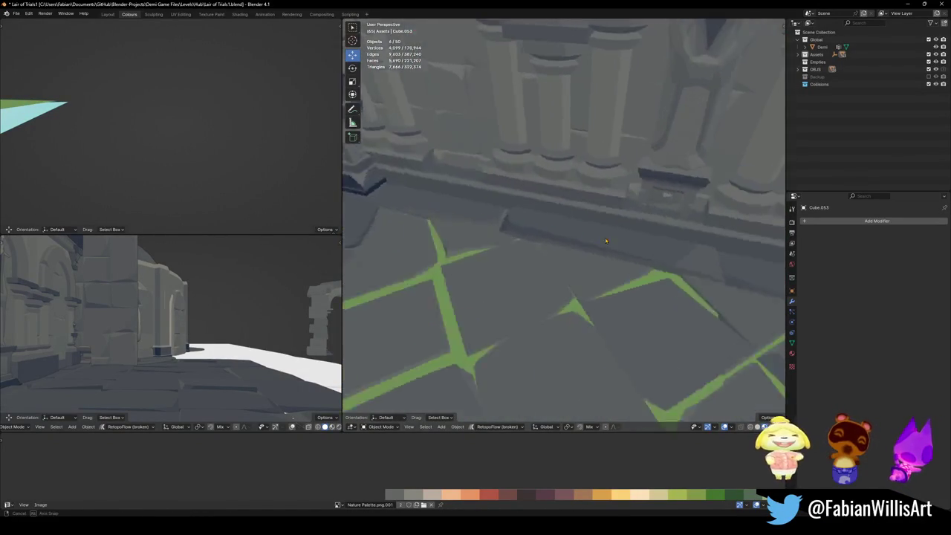
key("KP_Decimal")
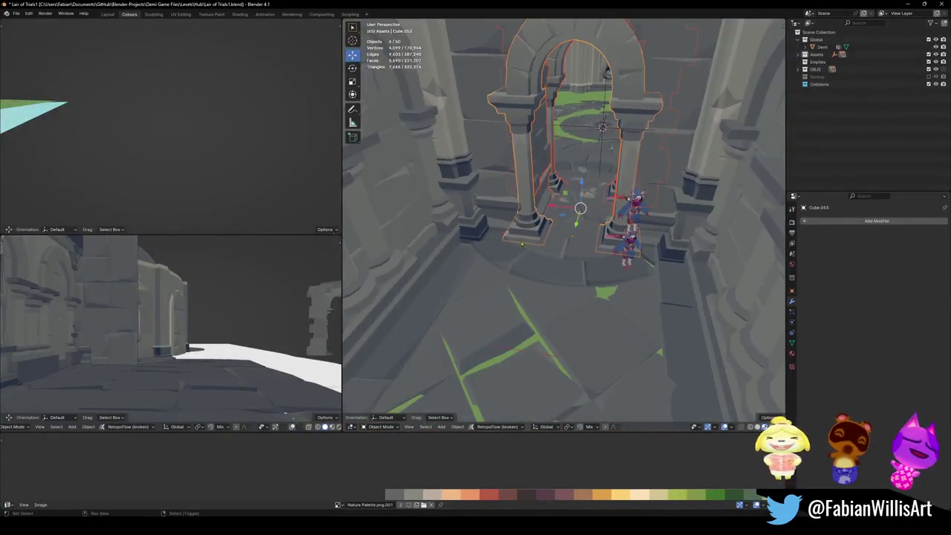
scroll(492, 235, "down", 2)
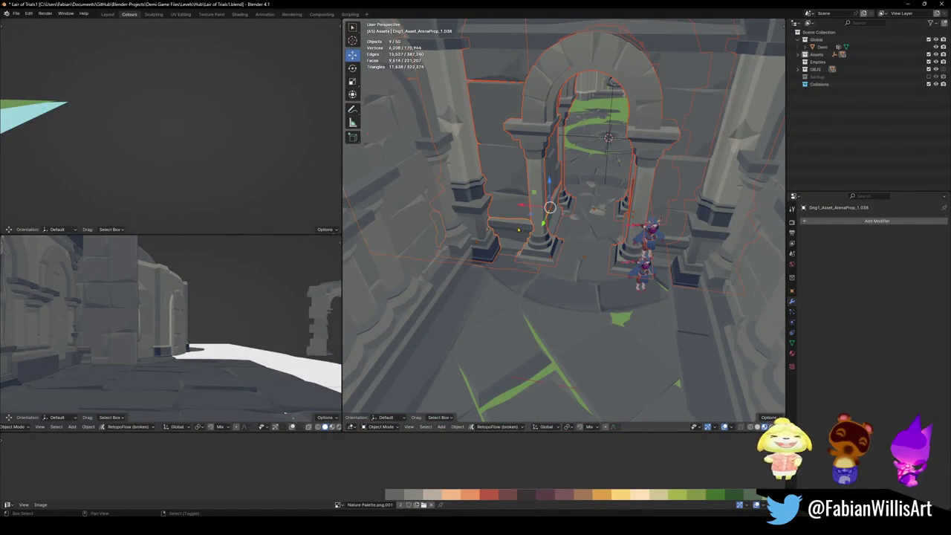
left_click(503, 277, "shift")
middle_click_drag(503, 276, 651, 218)
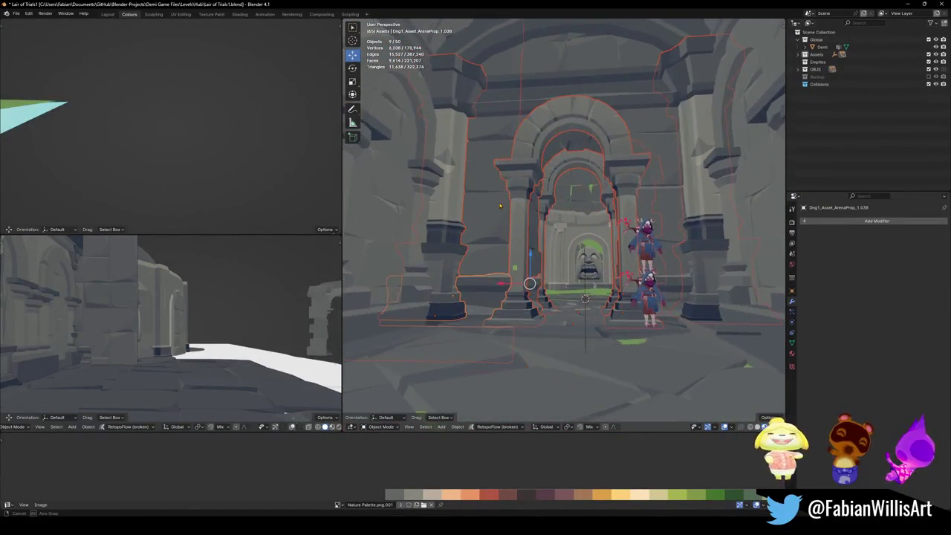
left_click(651, 218, "shift")
scroll(625, 194, "up", 3)
left_click(598, 167, "shift")
left_click(582, 144, "shift")
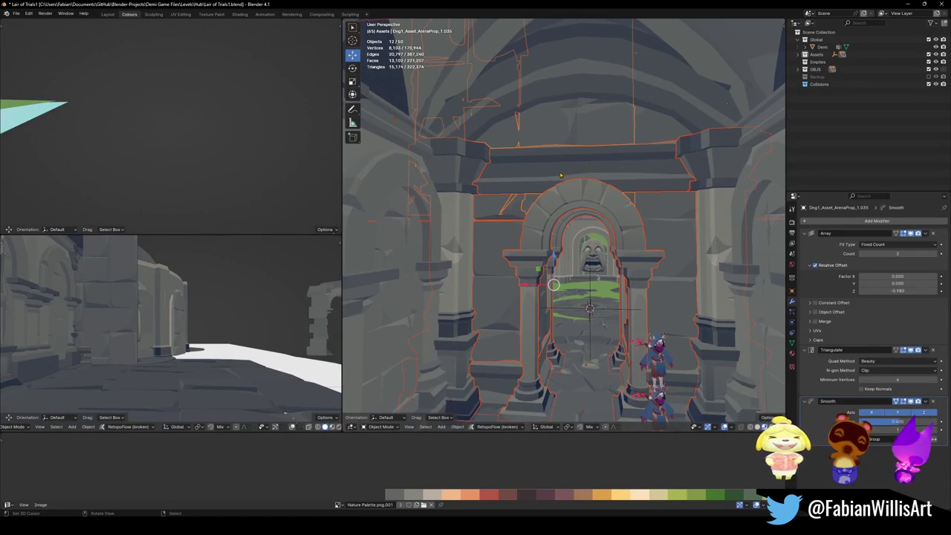
left_click(553, 285)
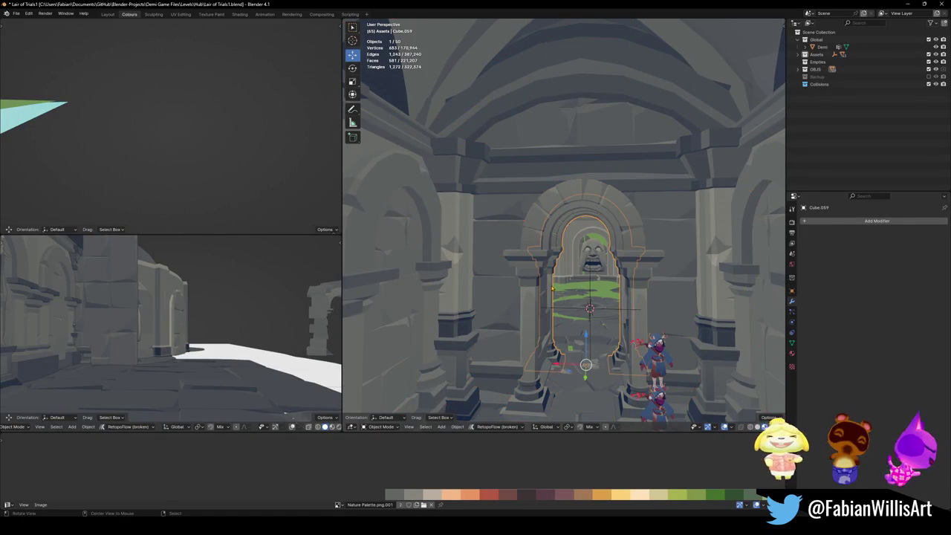
key("KP_Decimal")
mouse_move(564, 356)
middle_mouse_down()
mouse_move(531, 411)
mouse_move(513, 357)
middle_mouse_up()
left_click(587, 186, "shift")
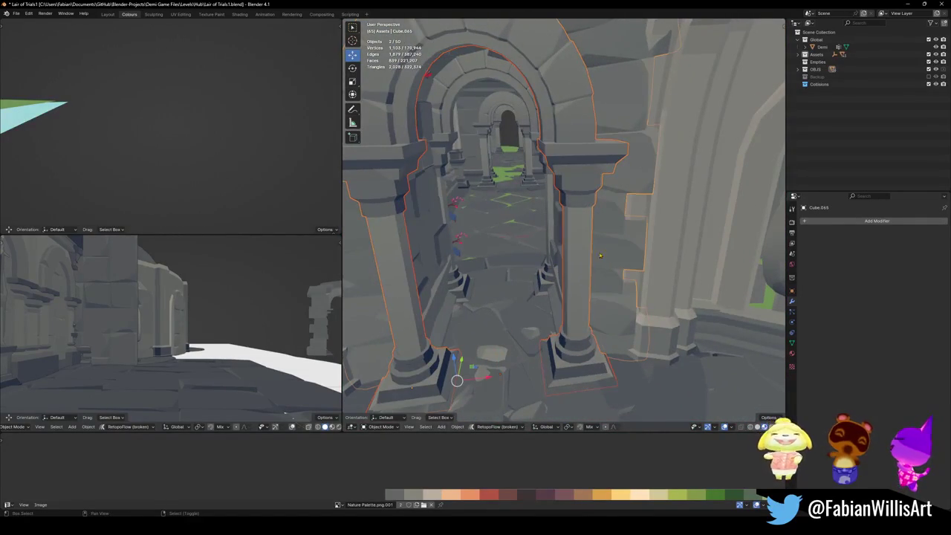
- Duplicate the selected arch pieces along Y and mirror the copy across Y
key("shift+d")
key("y")
left_click(587, 254)
key("KP_Decimal")
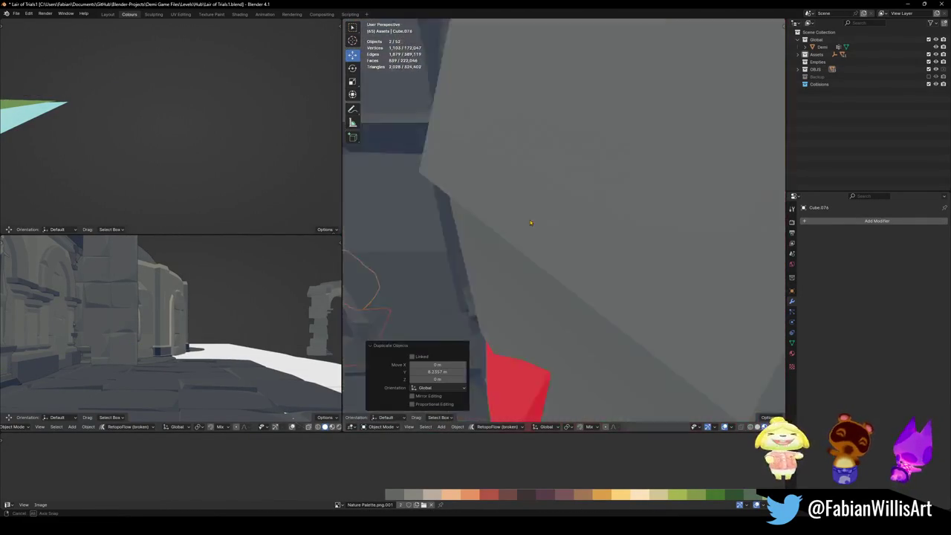
middle_click_drag(587, 254, 608, 249)
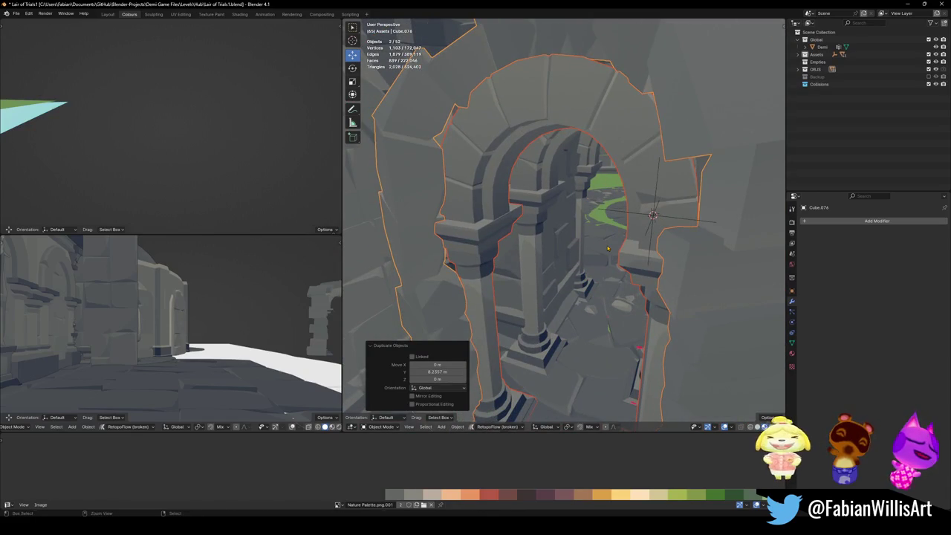
key("ctrl+m")
key("y")
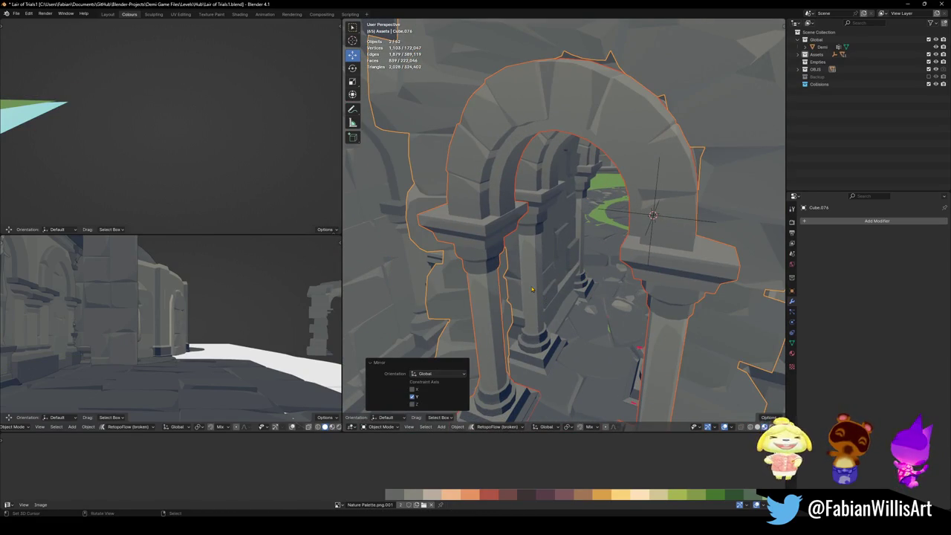
- Delete the unneeded arch piece and shift the two remaining arch pieces along Y
left_click(537, 311)
scroll(540, 323, "up", 5)
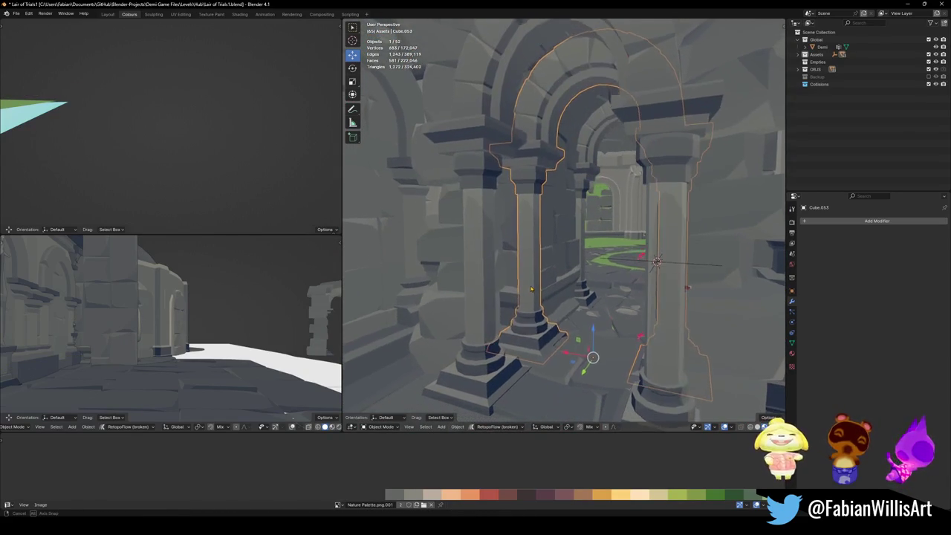
key("Delete")
left_click(463, 316)
left_click(476, 321, "shift")
key("g")
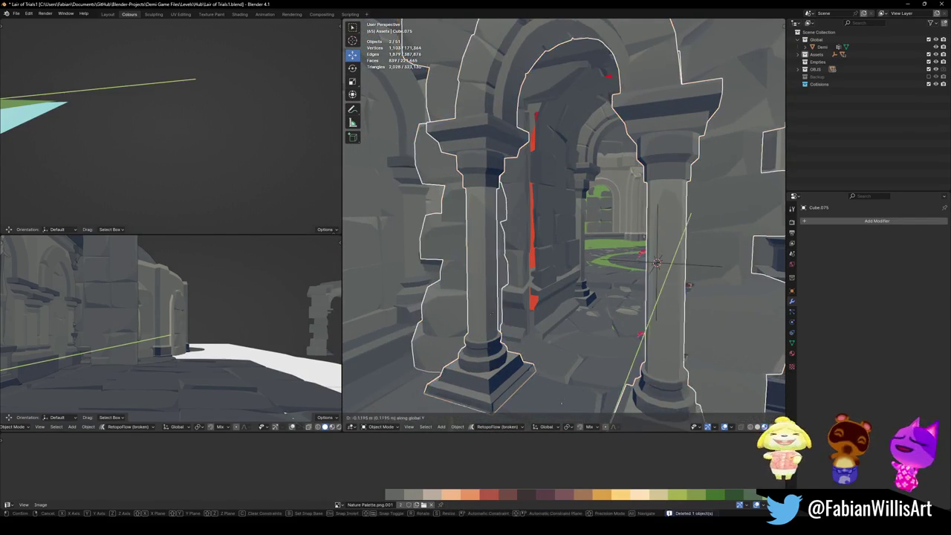
key("y")
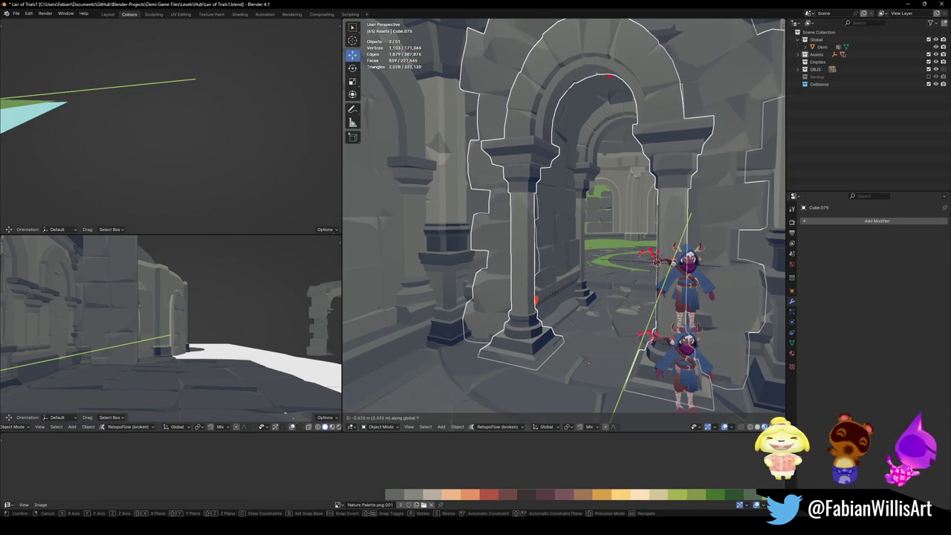
left_click(553, 294)
- Walk forward through the arches and back down the corridor
key("alt+a")
key("shift+grave")
key("w")
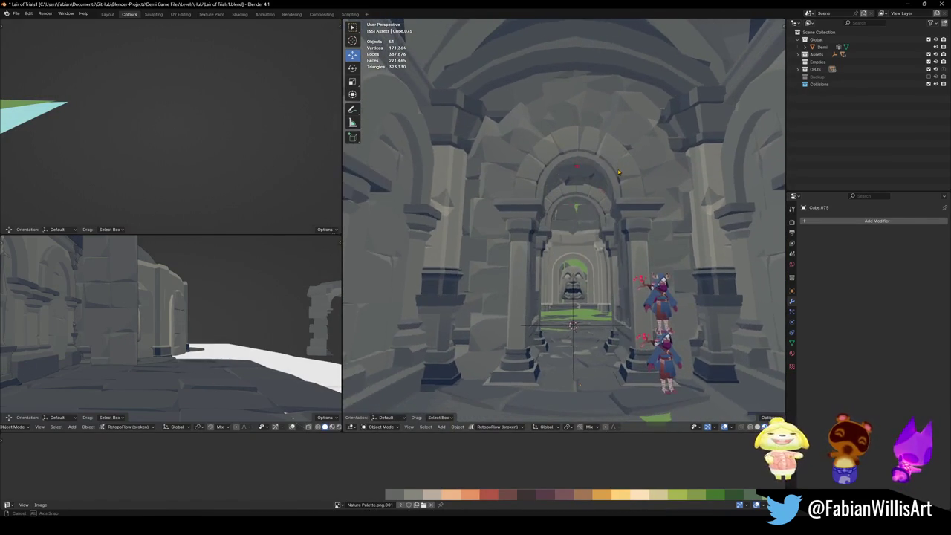
key("s")
mouse_move(603, 211)
middle_mouse_down()
mouse_move(644, 236)
mouse_move(610, 272)
mouse_move(624, 278)
mouse_move(610, 291)
middle_mouse_up()
- Move the pillar Cube.075 along Y into a new position
left_click(609, 272)
left_click(648, 290)
key("g")
key("y")
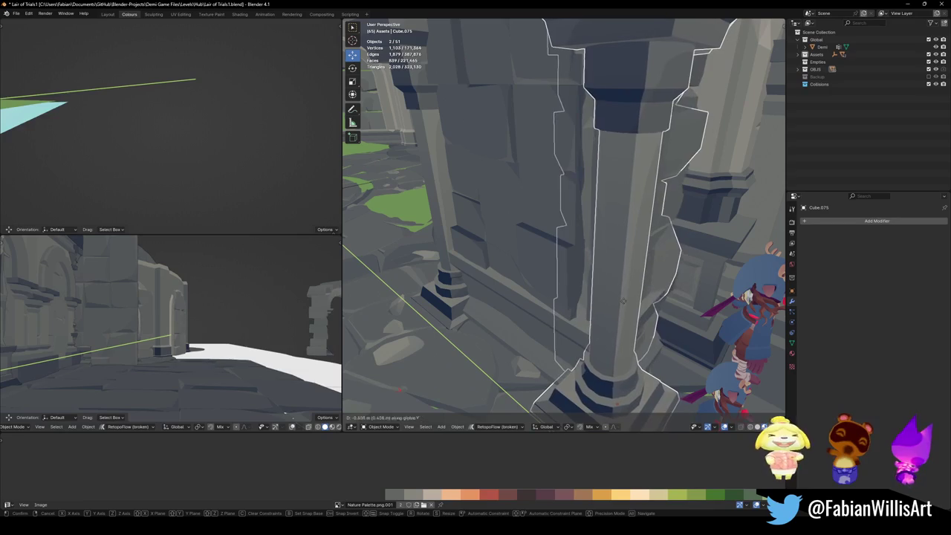
left_click(597, 294)
- Select several of the arrayed arch props around the arches
mouse_move(597, 294)
middle_mouse_down()
mouse_move(610, 266)
mouse_move(456, 373)
middle_mouse_up()
left_click(610, 266)
left_click(610, 266, "shift")
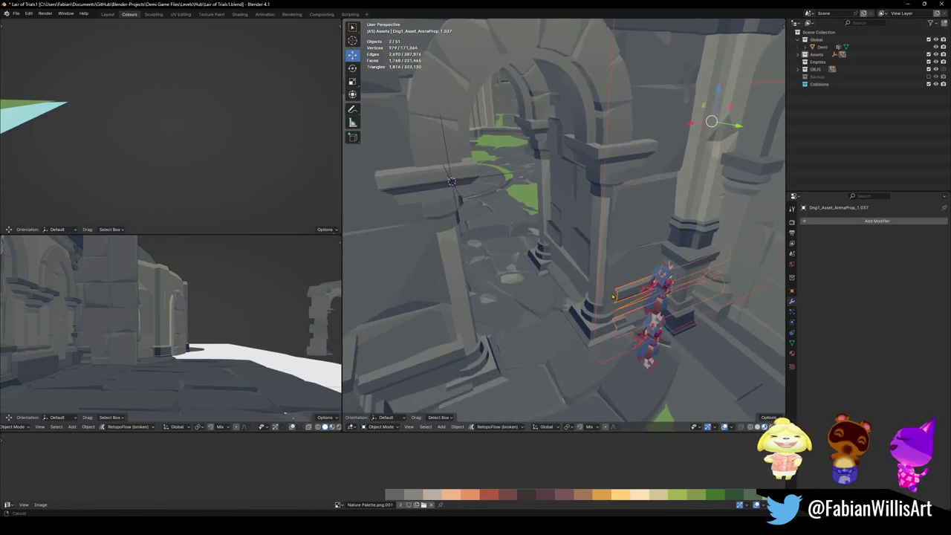
left_click(445, 328, "shift")
middle_click_drag(445, 328, 559, 281)
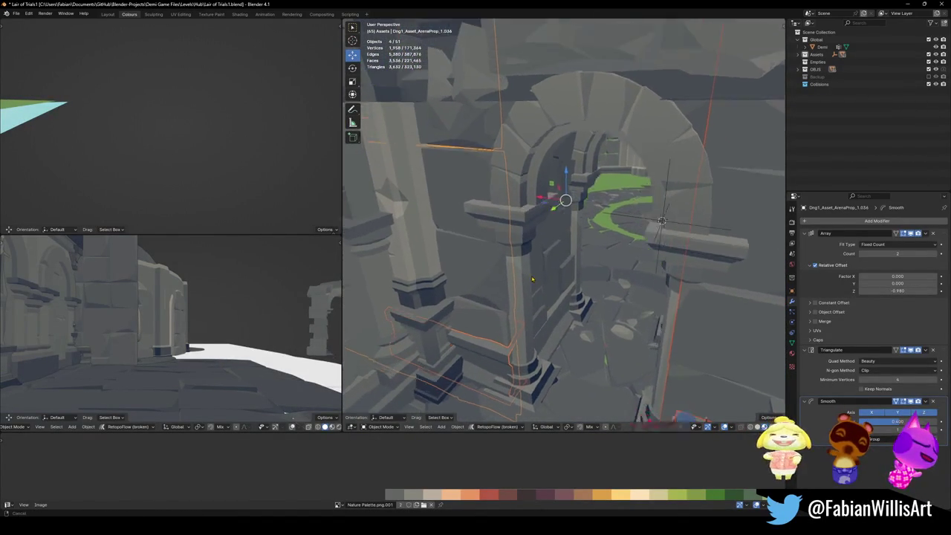
left_click(558, 280, "shift")
- Walk through arch Cube.075 and select the wall beside the column
left_click(587, 136)
scroll(580, 140, "up", 1)
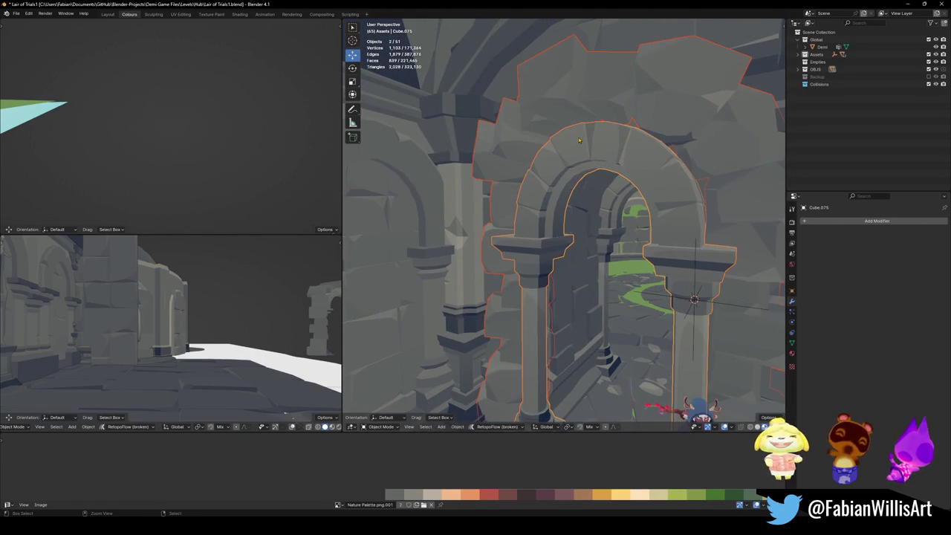
middle_click_drag(569, 172, 596, 171)
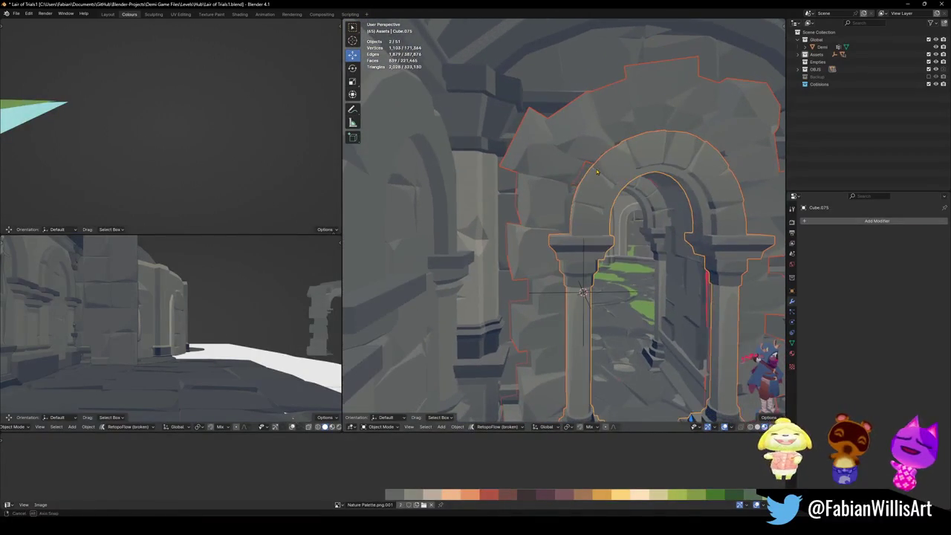
key("w")
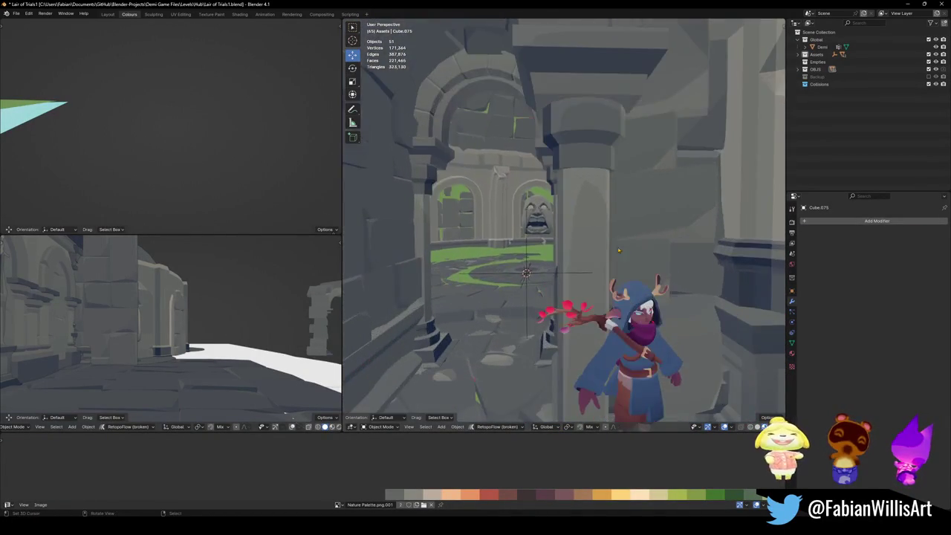
key("Return")
scroll(627, 274, "down", 3)
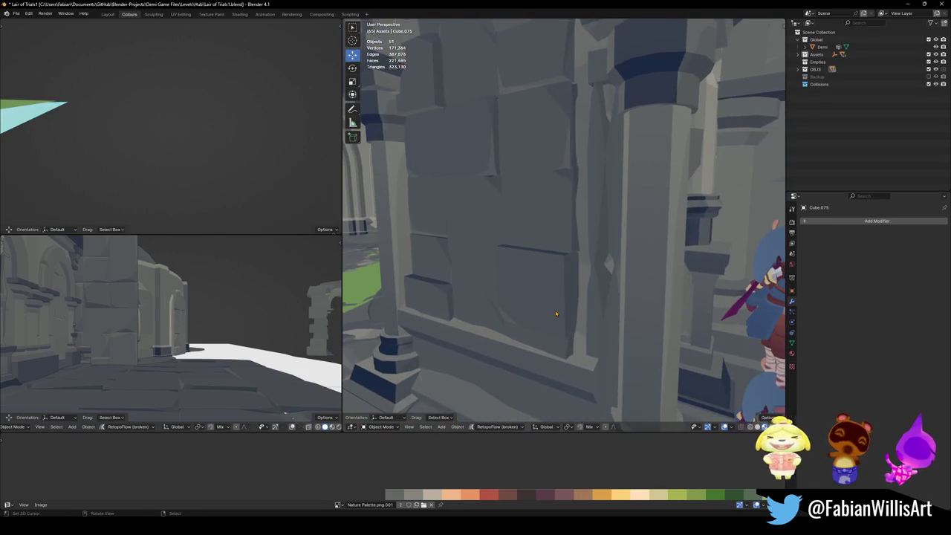
left_click(578, 290)
- Stretch the wall panel along Y and shift it along Y
middle_click_drag(533, 297, 594, 267)
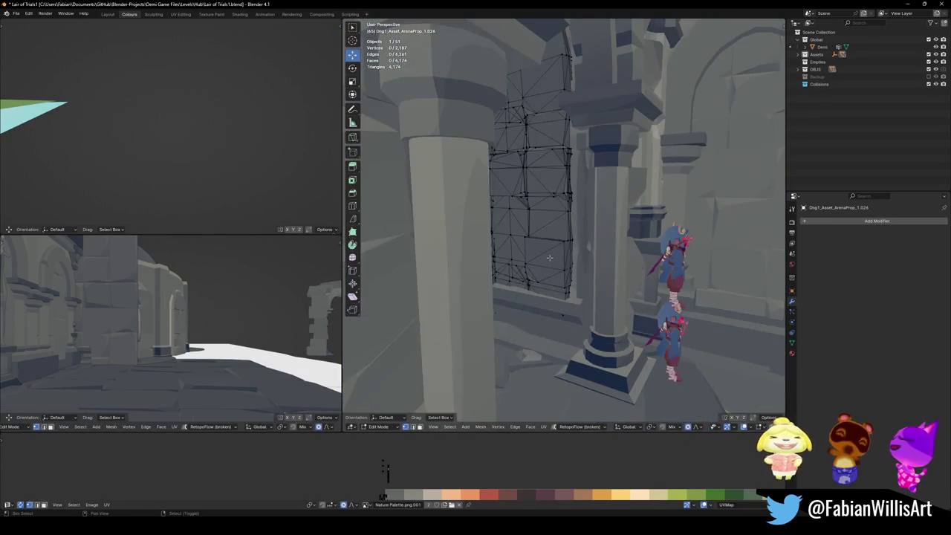
key("s")
key("y")
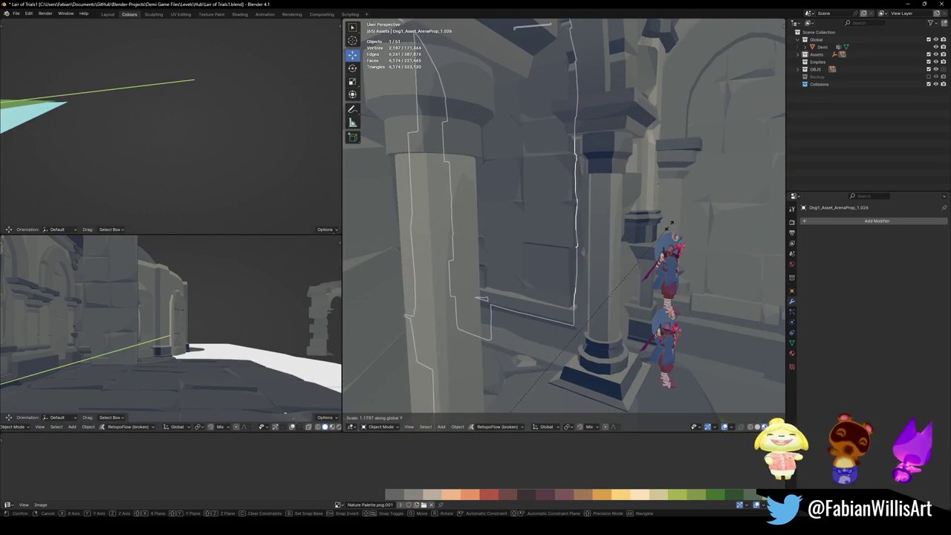
left_click(657, 220)
key("g")
key("y")
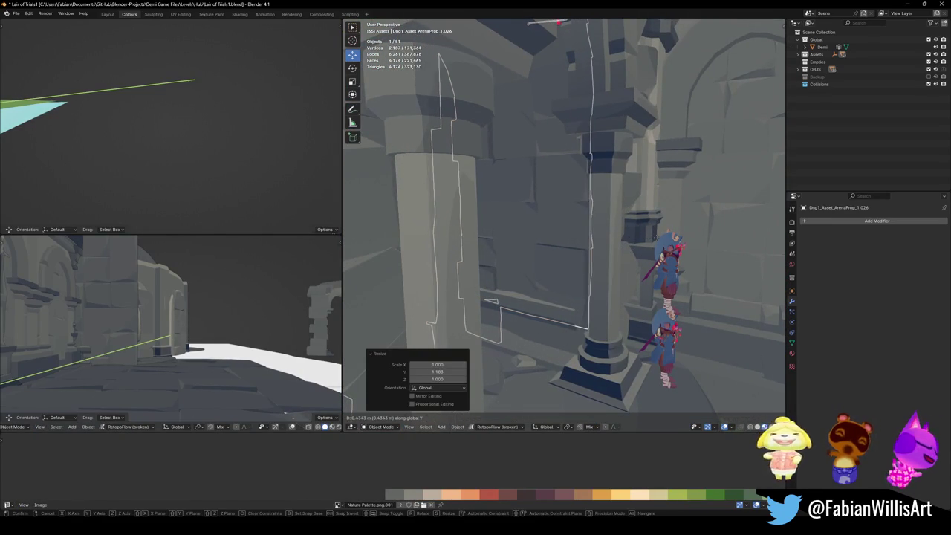
left_click(602, 255)
- Reduce the wall's Y stretch and readjust its Y position to close the gap
scroll(602, 256, "up", 4)
key("s")
key("y")
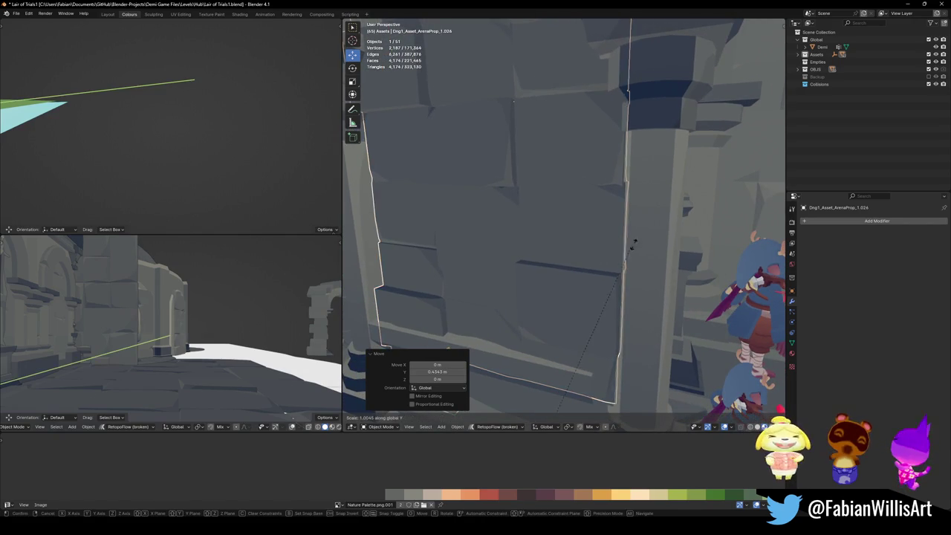
left_click(369, 215)
key("g")
key("y")
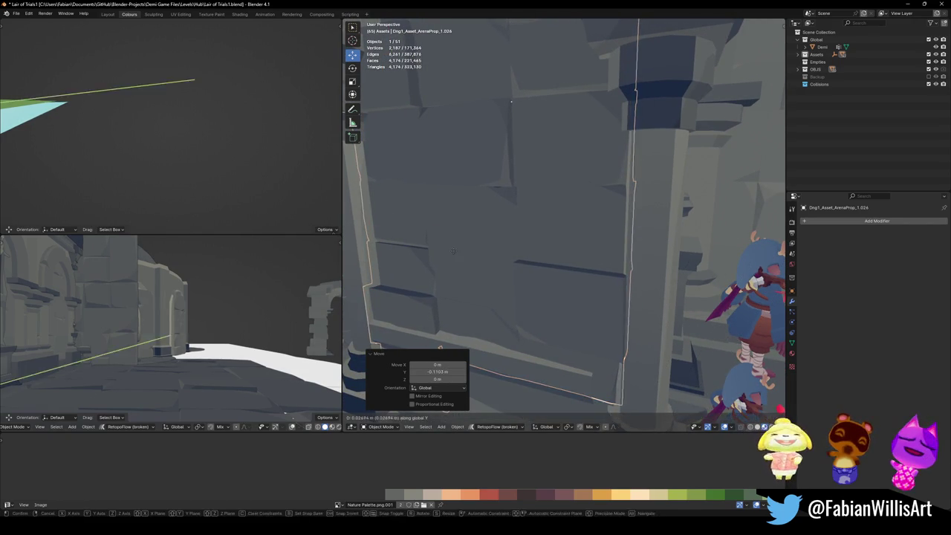
left_click(546, 278)
- Select the archway over the corridor and scale it up around its origin
mouse_move(545, 278)
middle_mouse_down()
mouse_move(522, 302)
mouse_move(584, 314)
middle_mouse_up()
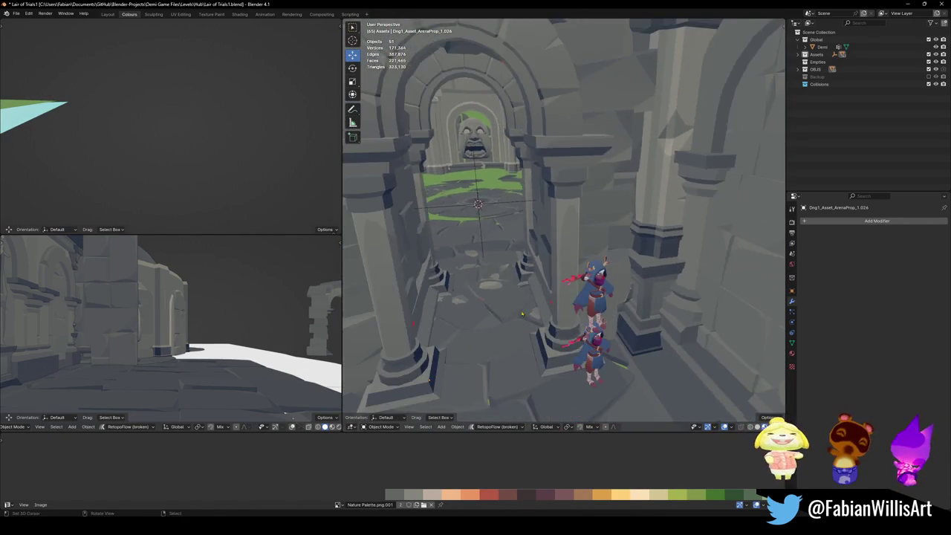
left_click(602, 302)
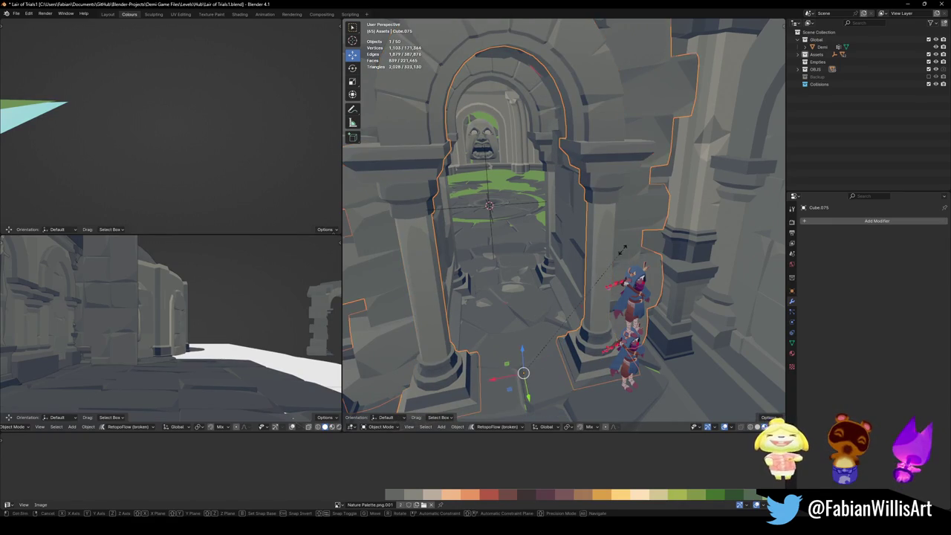
scroll(624, 253, "down", 2)
scroll(609, 255, "down", 2)
key("a")
key("alt+a")
key("ctrl+z")
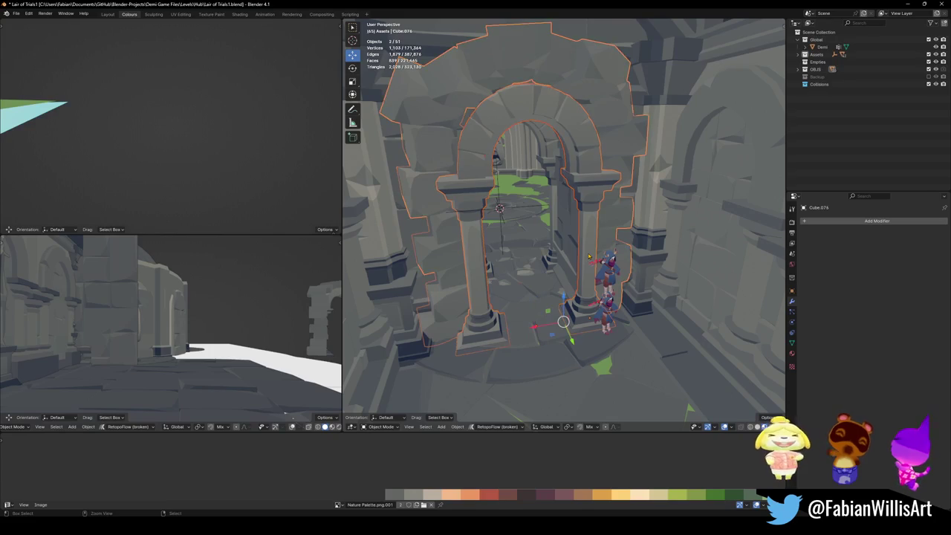
- Fly in close to the archway and add the inner archway to the selection
scroll(542, 214, "up", 2)
scroll(542, 213, "up", 2)
scroll(575, 194, "up", 3)
mouse_move(575, 194)
middle_mouse_down()
mouse_move(536, 202)
mouse_move(608, 187)
middle_mouse_up()
scroll(565, 195, "down", 3)
left_click(629, 185, "shift")
key("alt+a")
- Select the large wall panel and look straight down the corridor
middle_click_drag(614, 229, 622, 237)
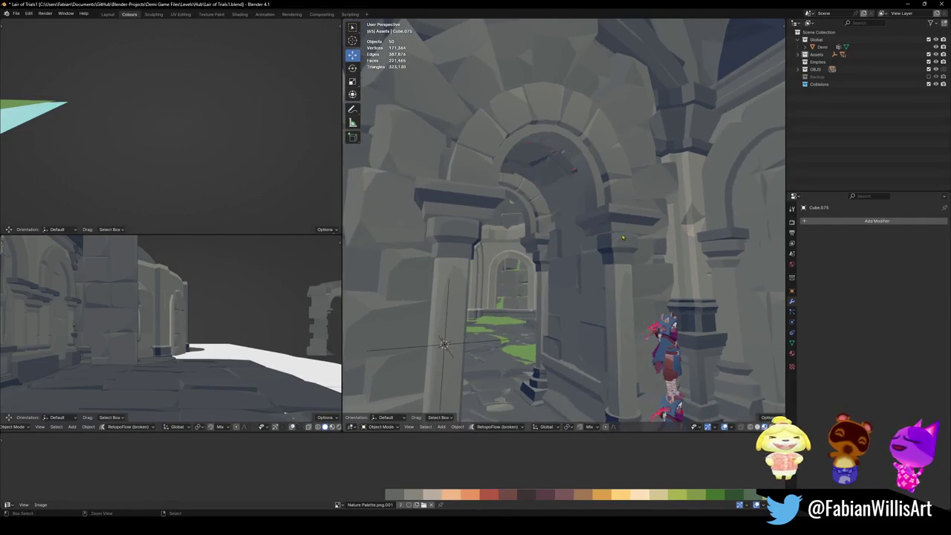
scroll(585, 378, "up", 3)
mouse_move(585, 378)
middle_mouse_down()
mouse_move(563, 350)
mouse_move(572, 272)
middle_mouse_up()
left_click(597, 226)
middle_click_drag(597, 226, 638, 250)
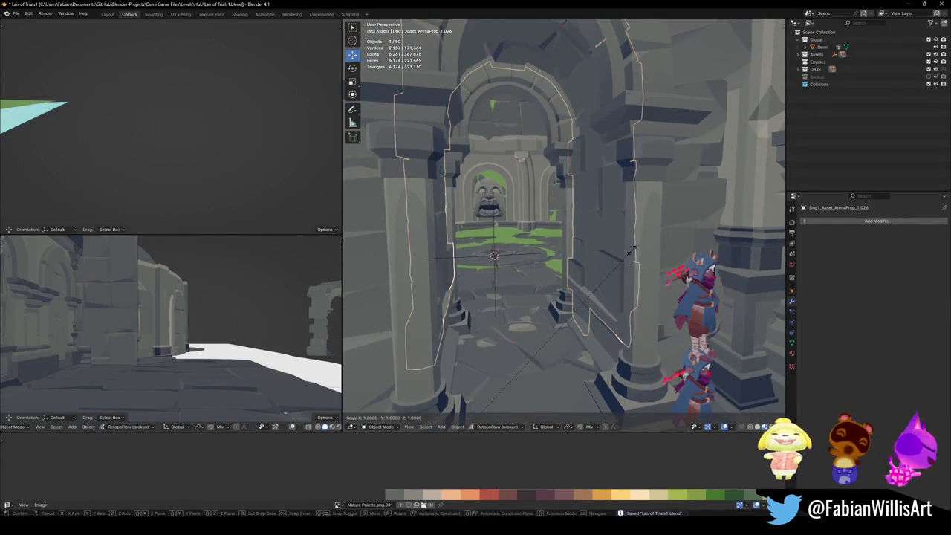
- Select the arch wall piece and set its origin to the 3D cursor
right_click(638, 249, "alt")
left_click(594, 248)
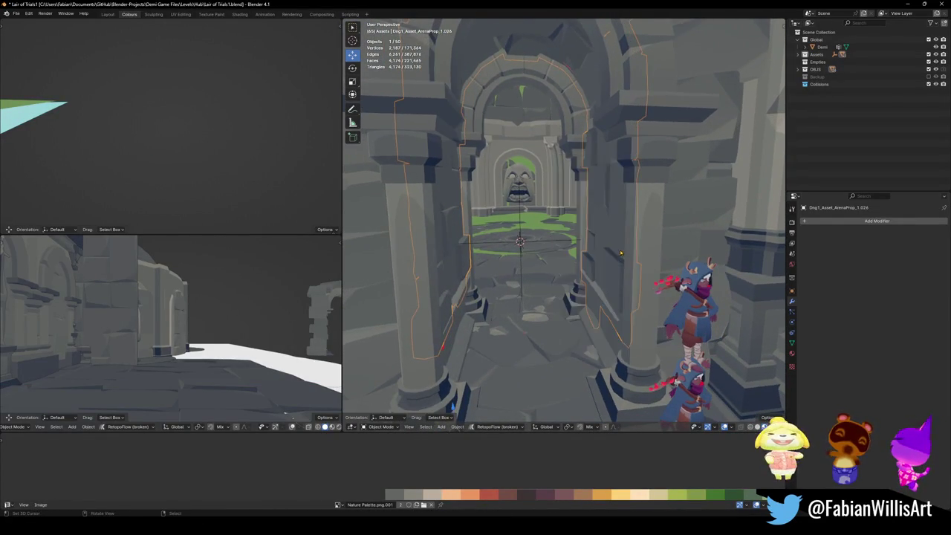
scroll(610, 218, "down", 3)
key("q")
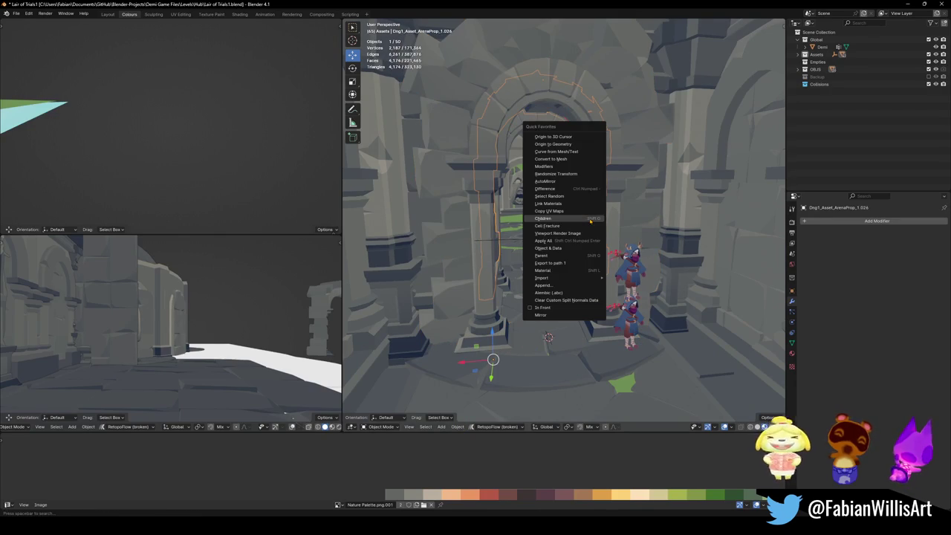
left_click(556, 143)
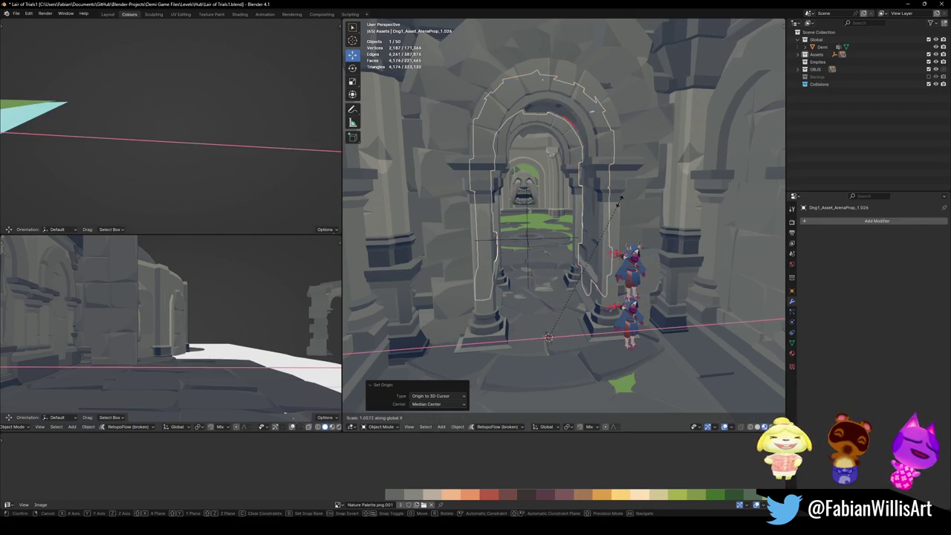
- Widen the large wall panel along the X axis
key("alt+a")
scroll(608, 215, "up", 3)
middle_click_drag(608, 215, 647, 358)
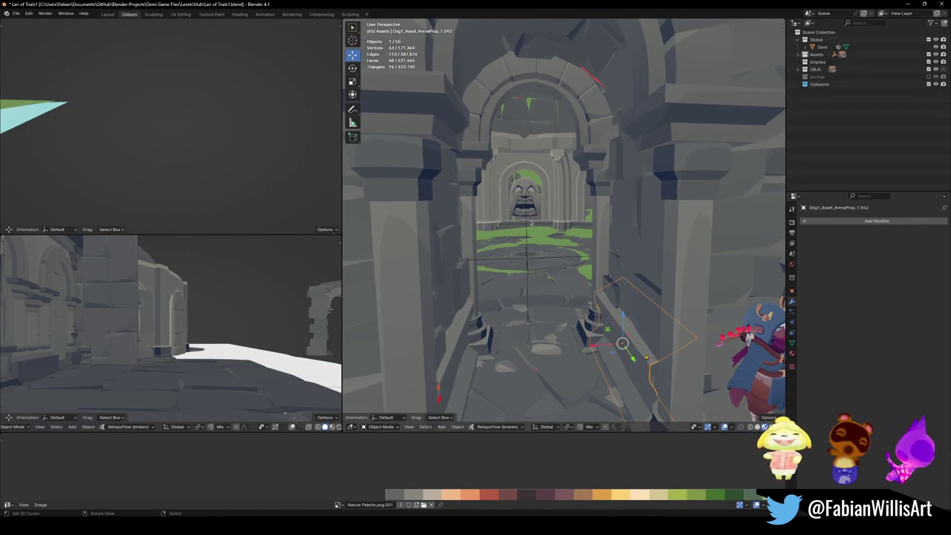
key("g")
key("x")
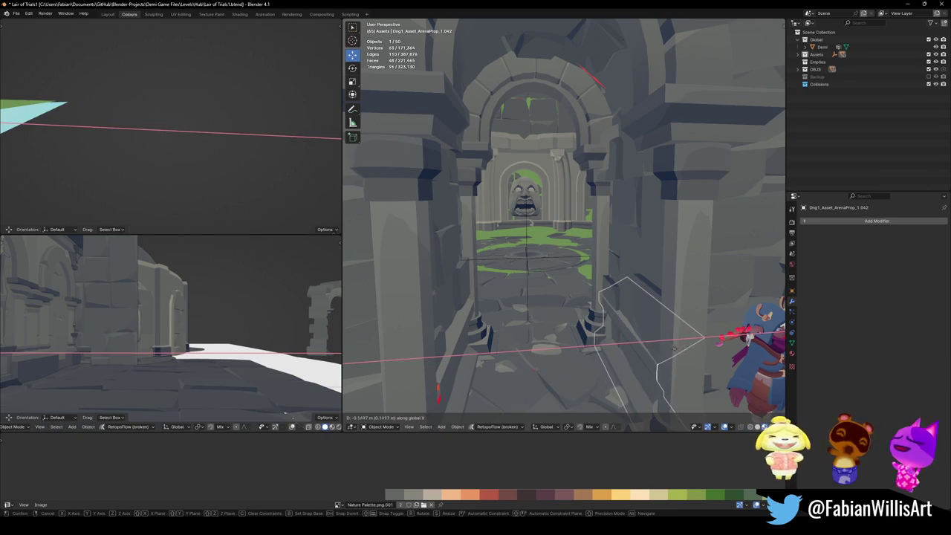
right_click(674, 347)
left_click(676, 327)
key("s")
key("x")
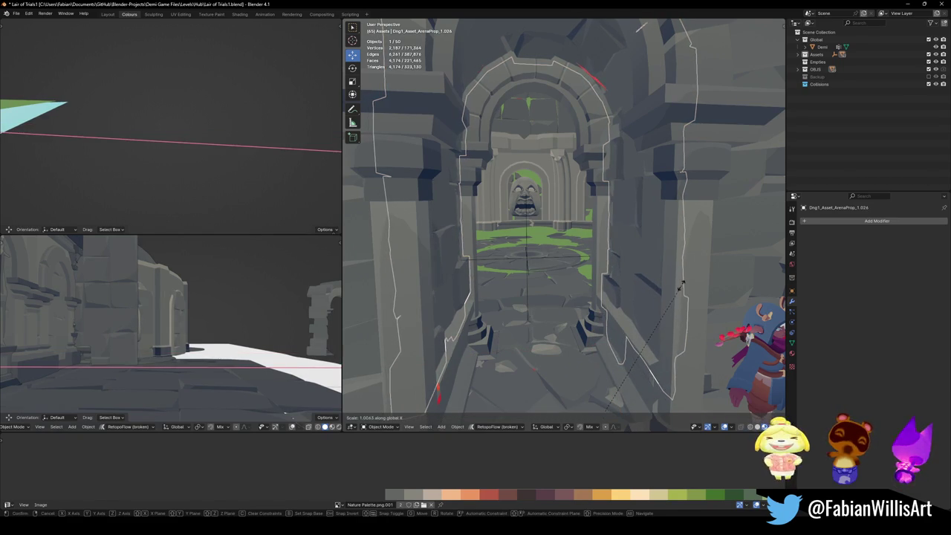
left_click(626, 315)
- Move the patch piece along X, stretch it along Y, then reposition it along Y
key("alt+a")
key("g")
key("x")
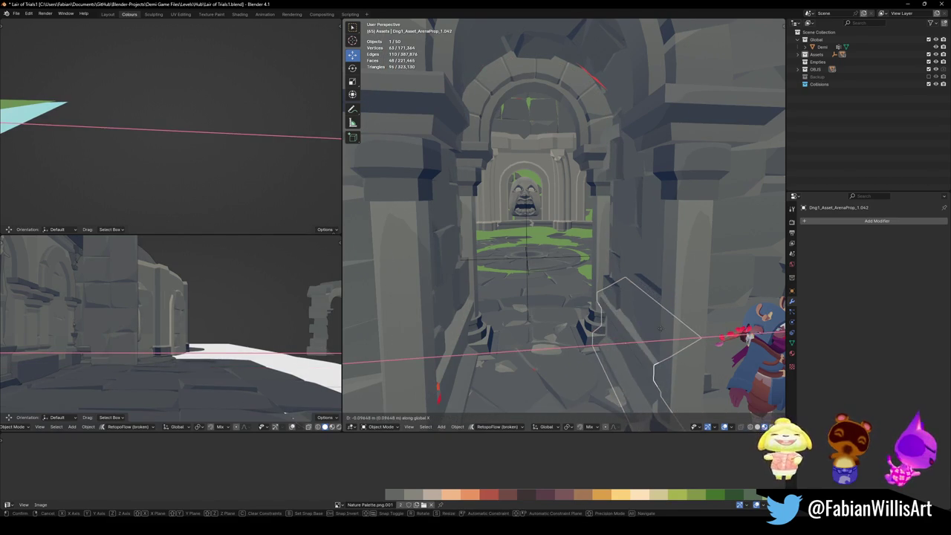
left_click(659, 330)
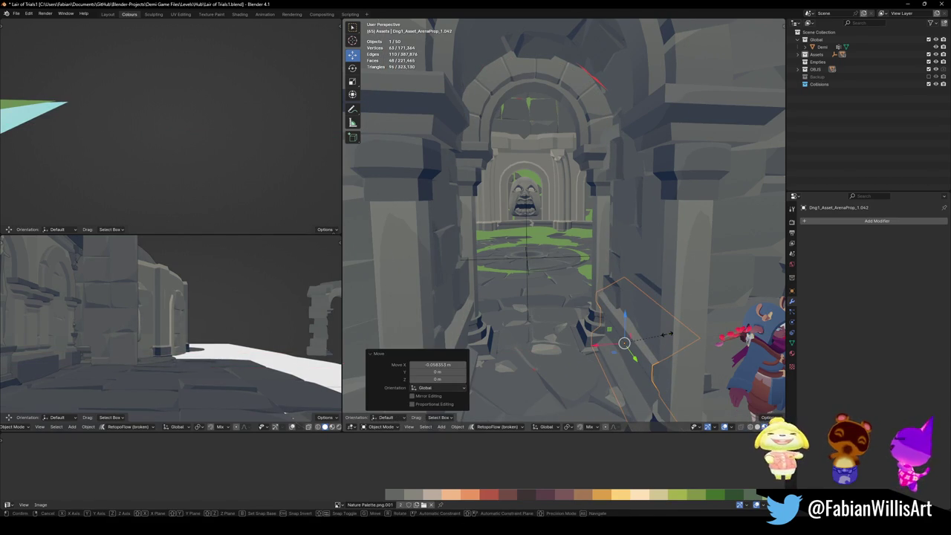
key("s")
key("y")
left_click(674, 339)
key("g")
key("y")
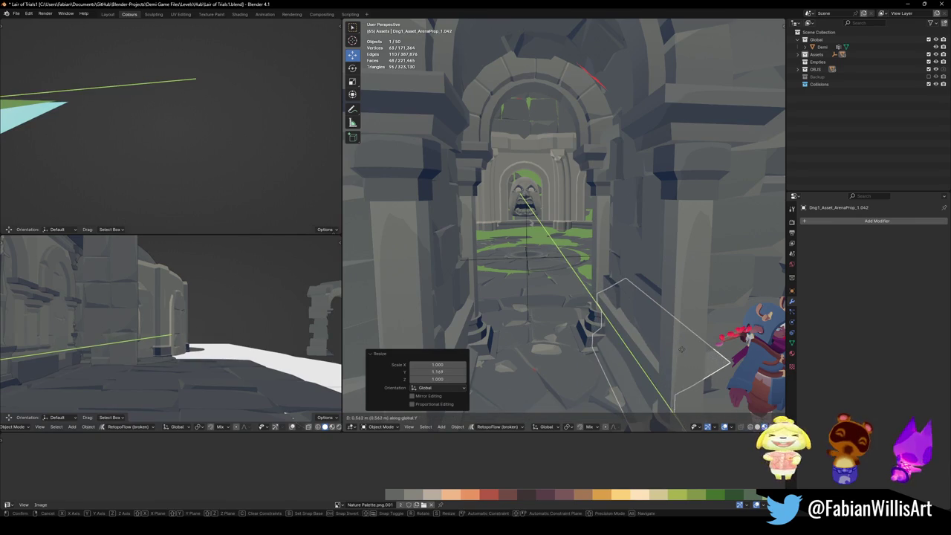
left_click(683, 352)
- Move the second patch piece along the Y axis to close its gap
middle_click_drag(682, 353, 635, 332)
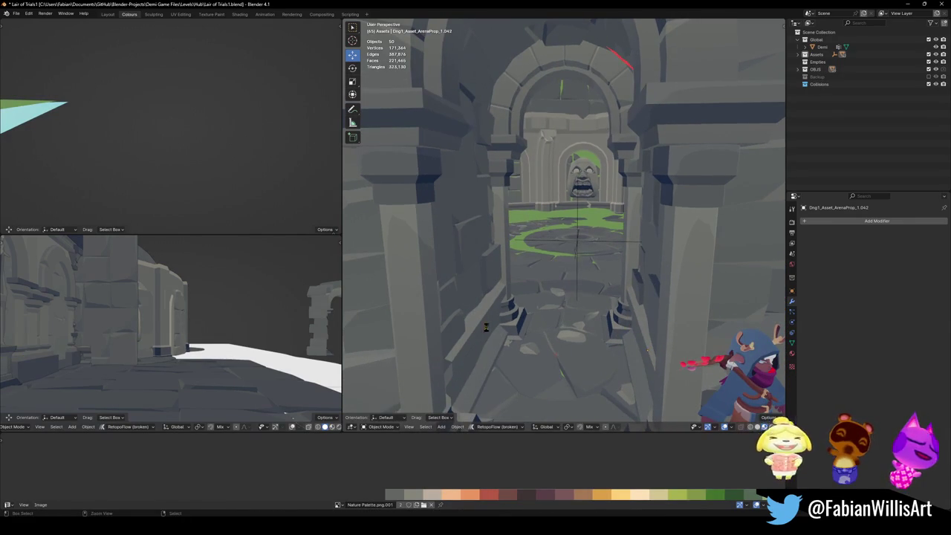
middle_click_drag(484, 350, 535, 319)
key("g")
key("y")
left_click(555, 305)
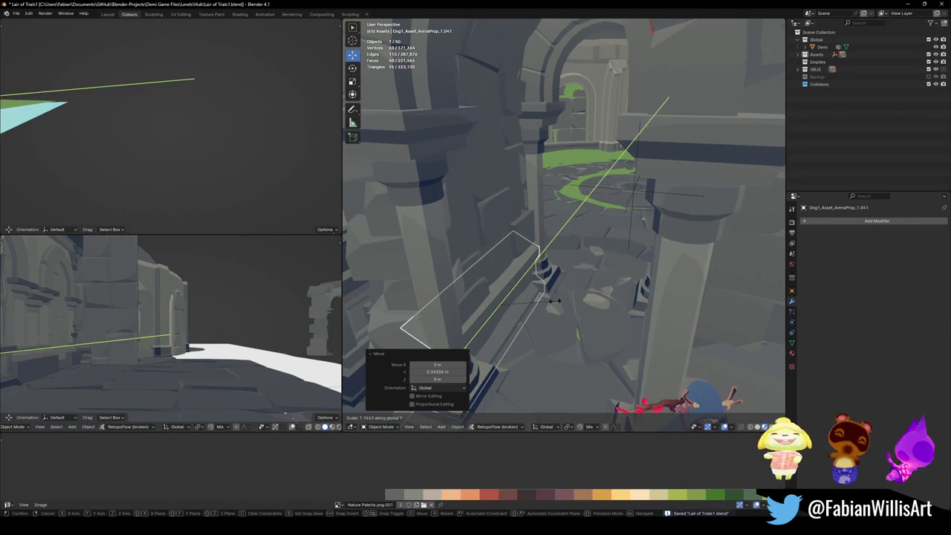
left_click(555, 306)
- Raise the arch wall, make it taller, set its final Z height, and save the level
mouse_move(555, 305)
middle_mouse_down()
mouse_move(532, 264)
mouse_move(524, 268)
middle_mouse_up()
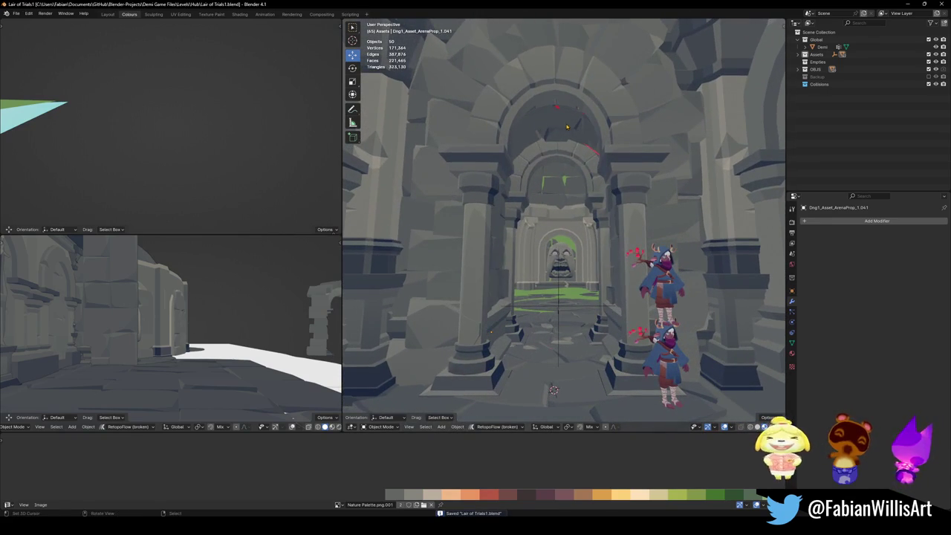
left_click(566, 128)
key("g")
left_click(562, 120)
key("s")
left_click(580, 104)
key("g")
key("z")
left_click(575, 162)
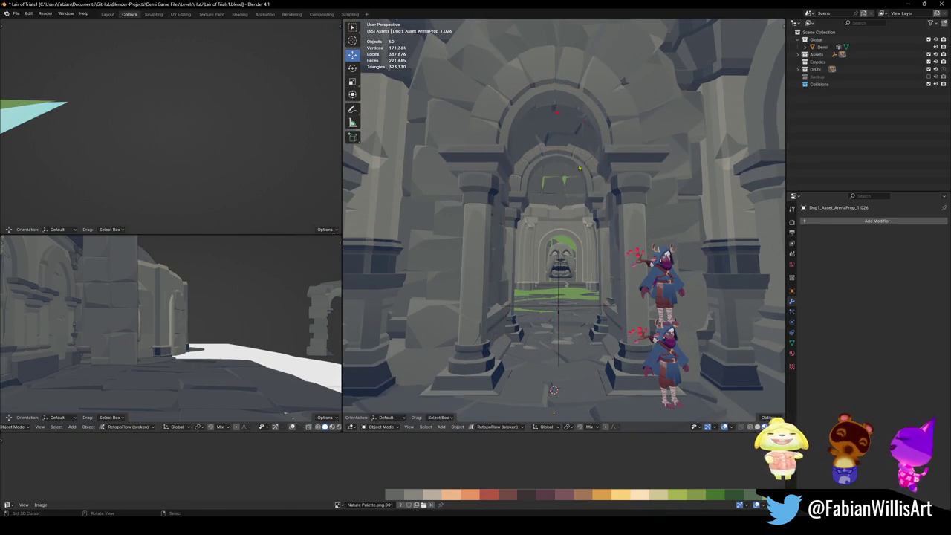
key("ctrl+s")
mouse_move(580, 174)
middle_mouse_down()
mouse_move(612, 232)
mouse_move(602, 219)
mouse_move(648, 238)
mouse_move(617, 229)
mouse_move(632, 212)
mouse_move(598, 140)
mouse_move(604, 186)
middle_mouse_up()
left_click(602, 145)
scroll(604, 185, "up", 5)
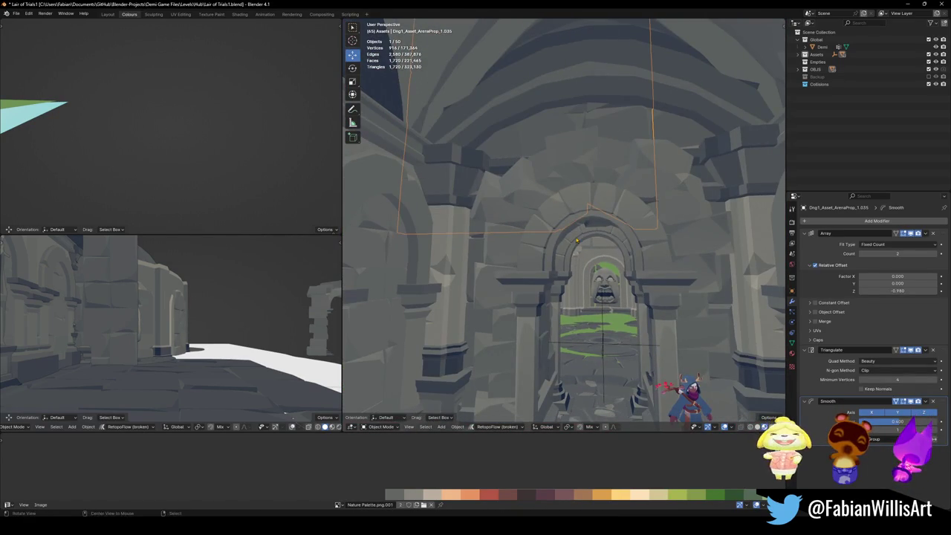
middle_click_drag(576, 239, 609, 238)
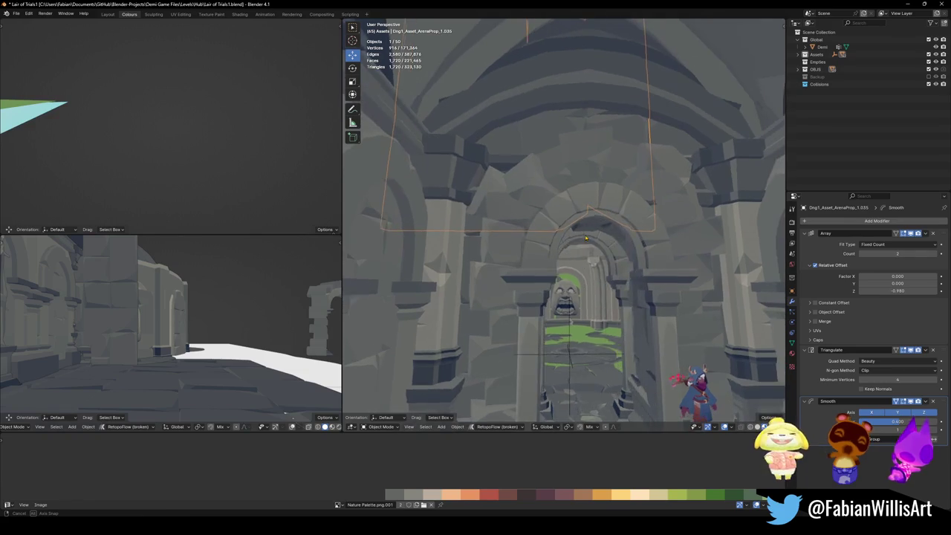
left_click(933, 234)
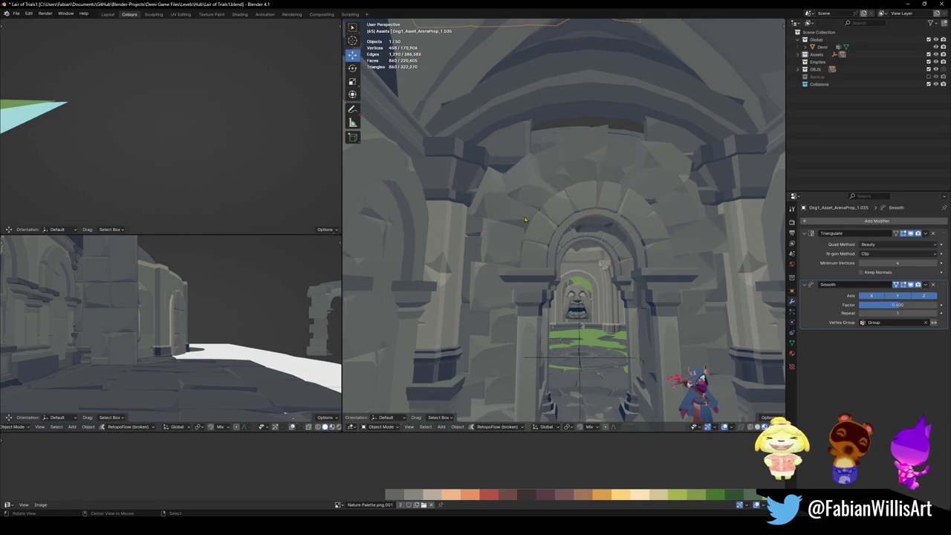
key("g")
key("z")
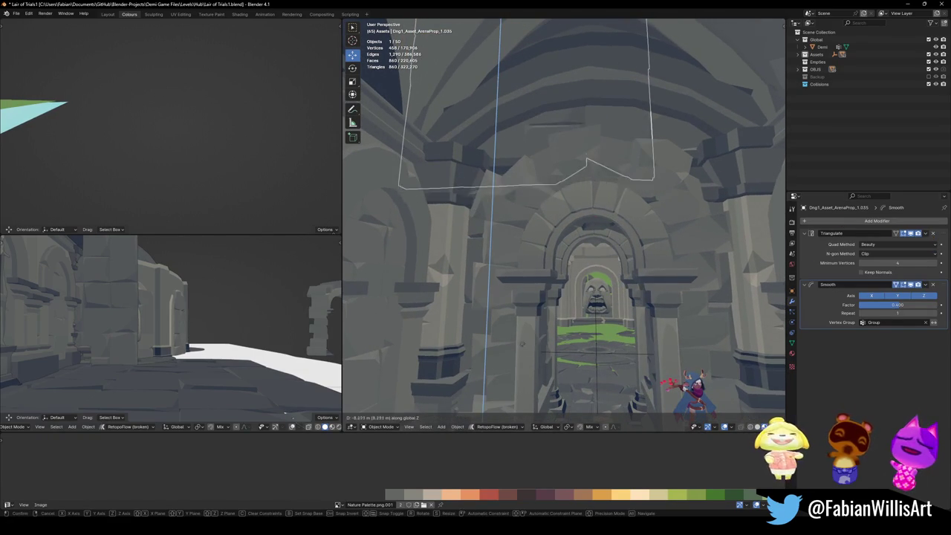
left_click(521, 342)
key("ctrl+z")
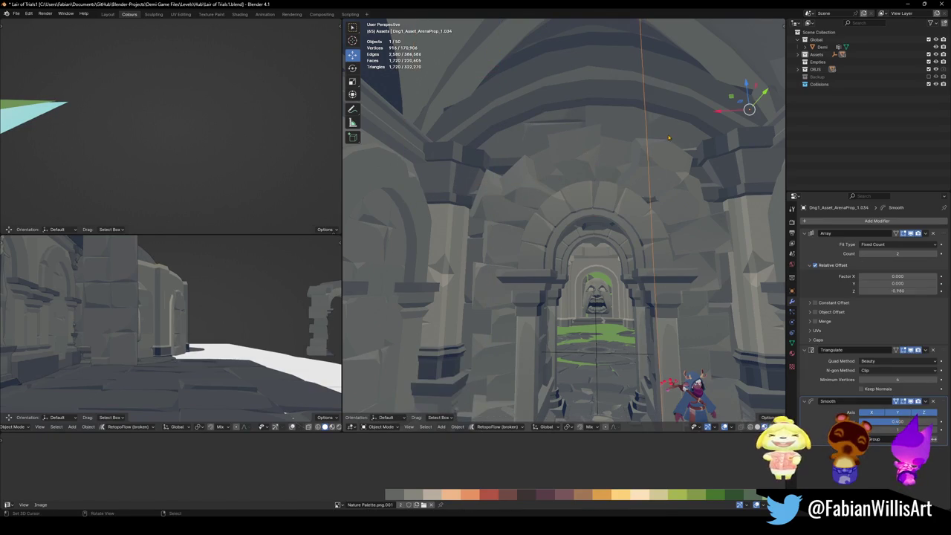
key("g")
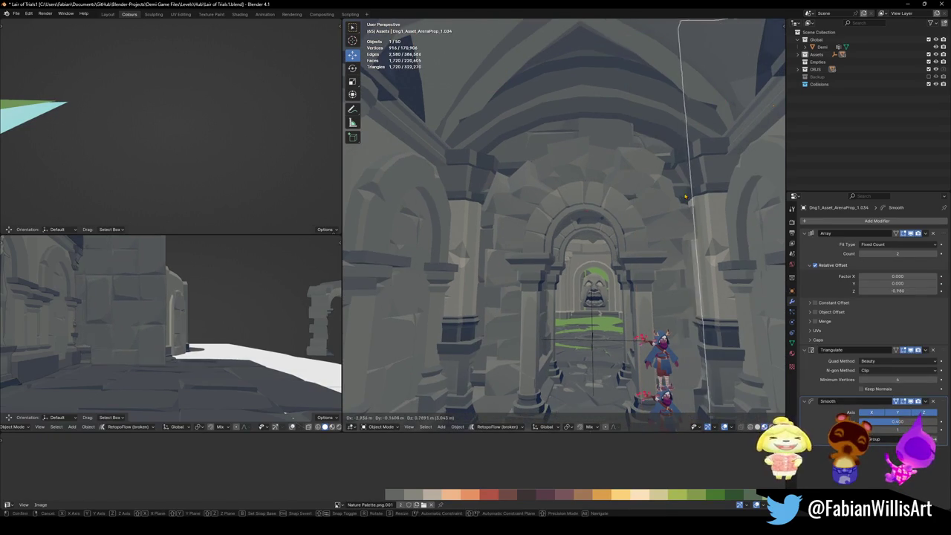
key("Escape")
mouse_move(632, 193)
middle_mouse_down()
mouse_move(582, 173)
mouse_move(591, 195)
middle_mouse_up()
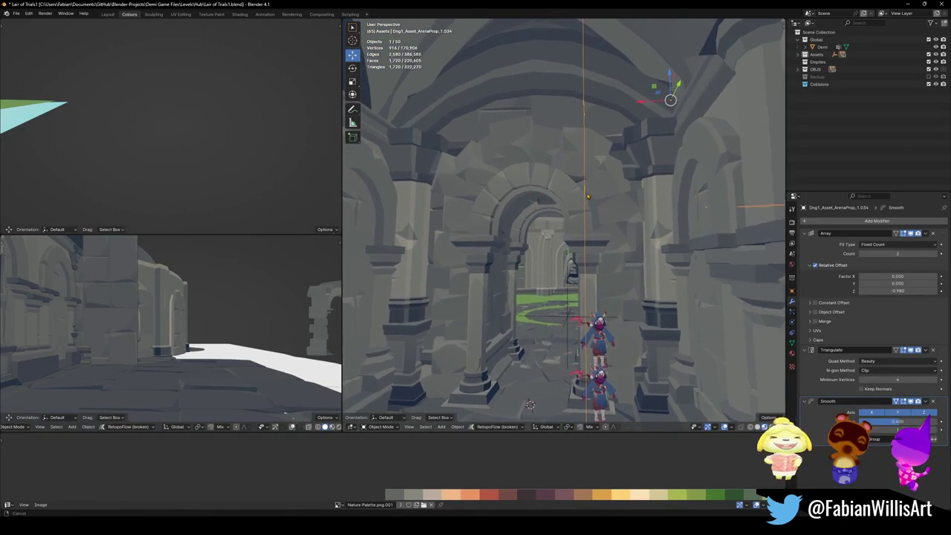
left_click(861, 255)
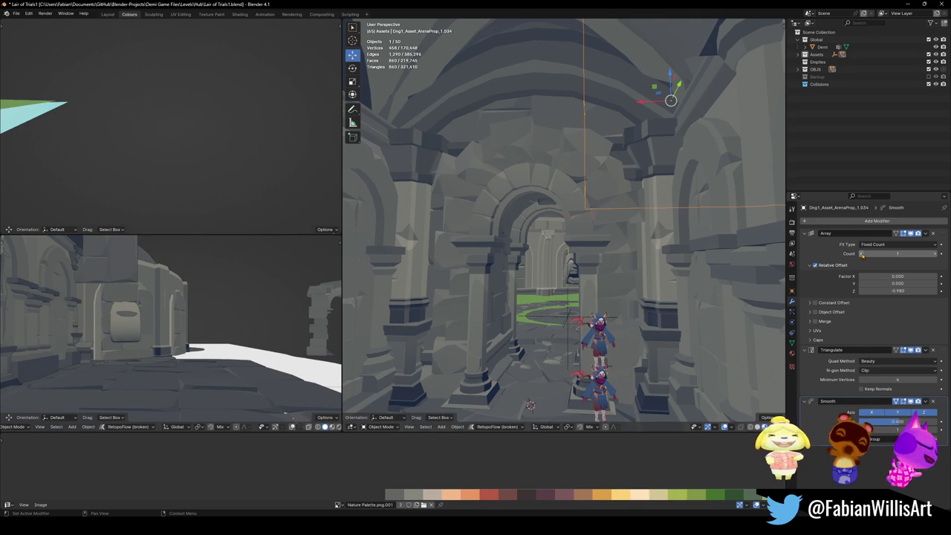
left_click(935, 254)
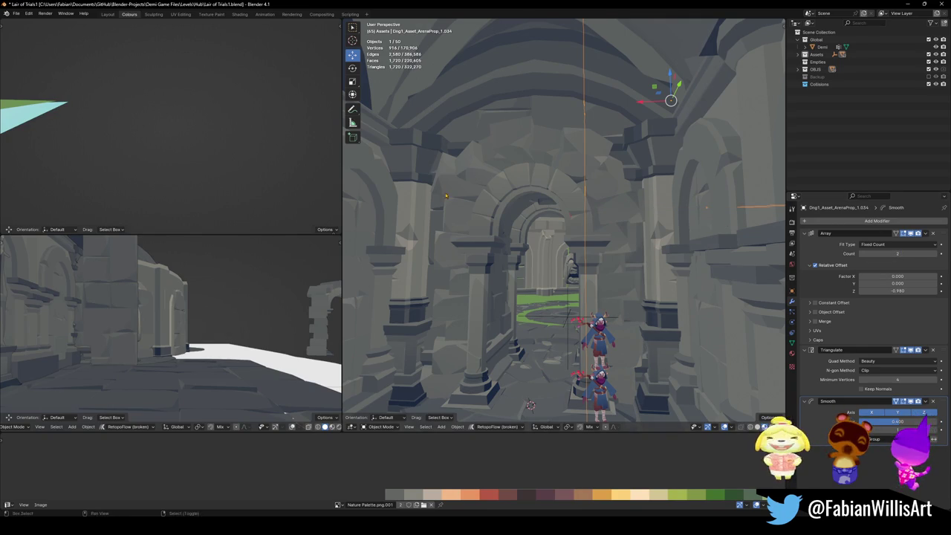
middle_click_drag(450, 192, 486, 193)
left_click(530, 116)
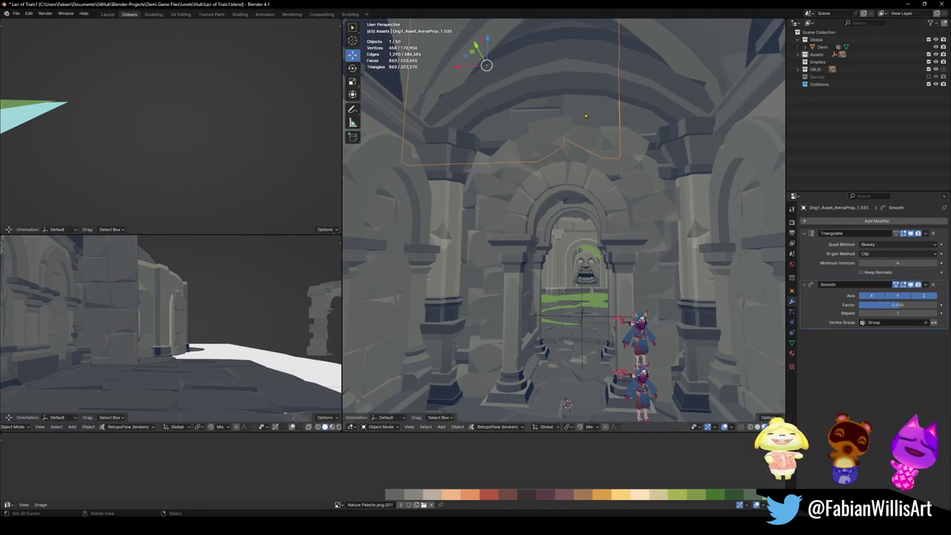
left_click(649, 123, "shift")
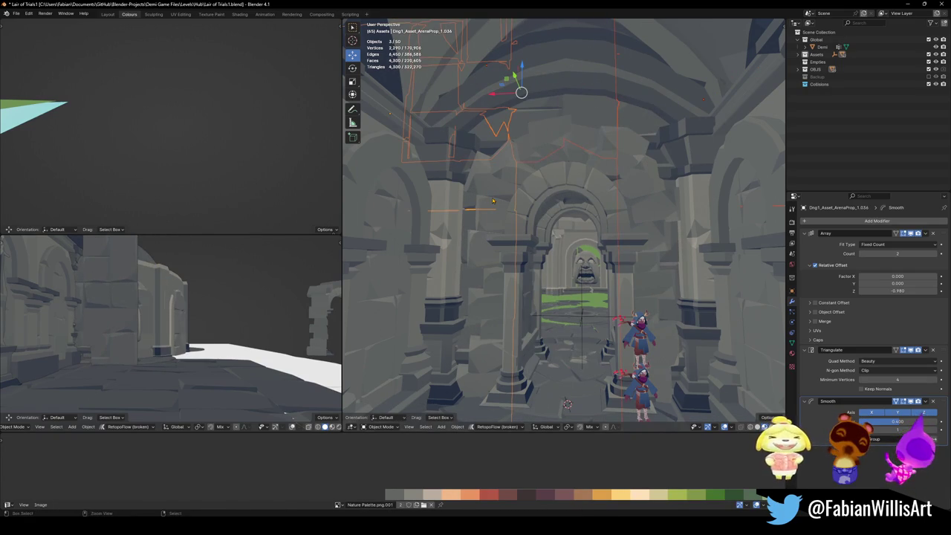
key("q")
key("Escape")
key("shift+grave")
key("w")
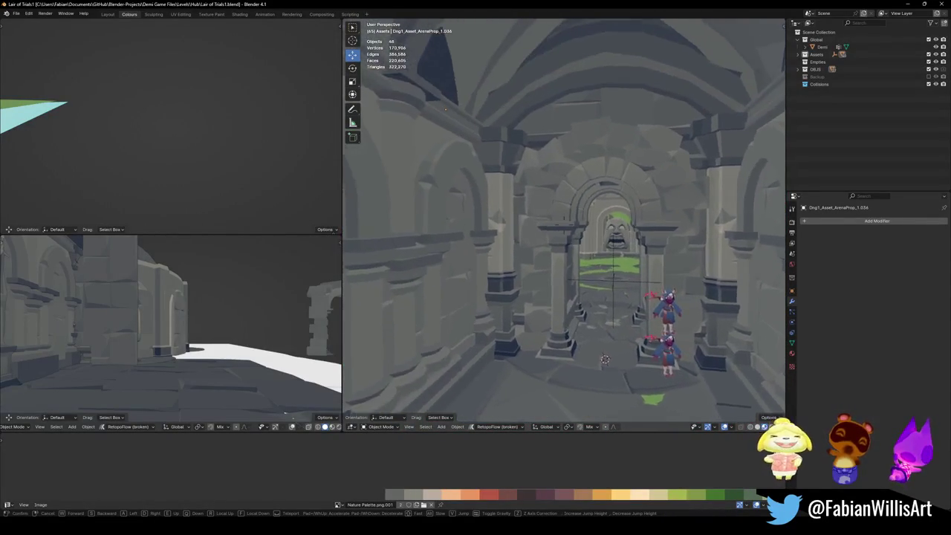
- Apply the Mirror modifier on the SD_Wall_08.042 pillar wall
left_click(502, 209)
left_click(464, 213)
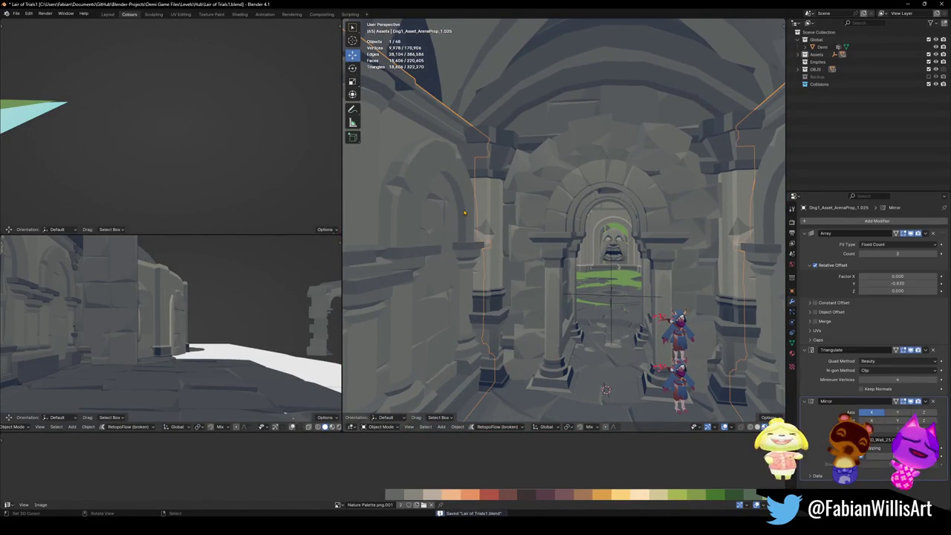
left_click(490, 221)
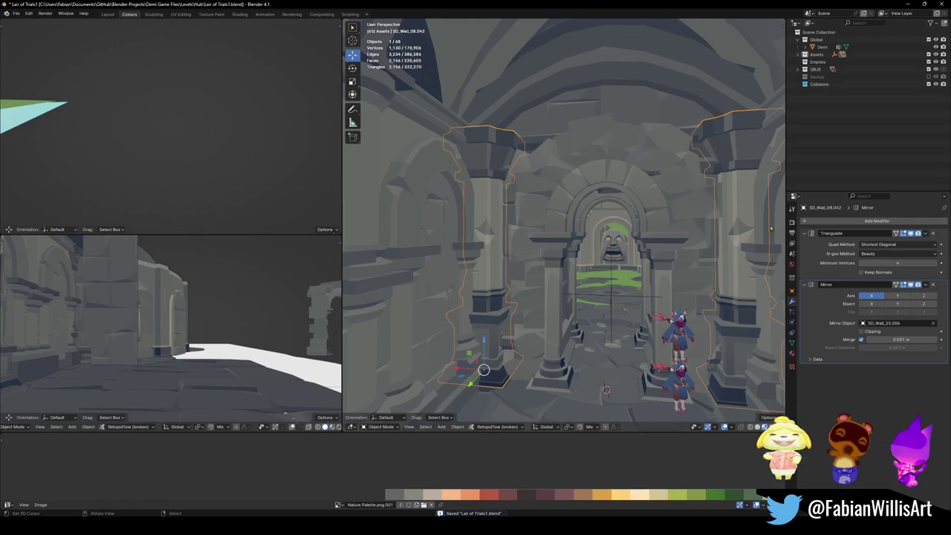
key("ctrl+a")
- Apply the Array, Triangulate and Mirror modifiers on corridor arch prop ArenaProp_1.025
left_click(460, 211)
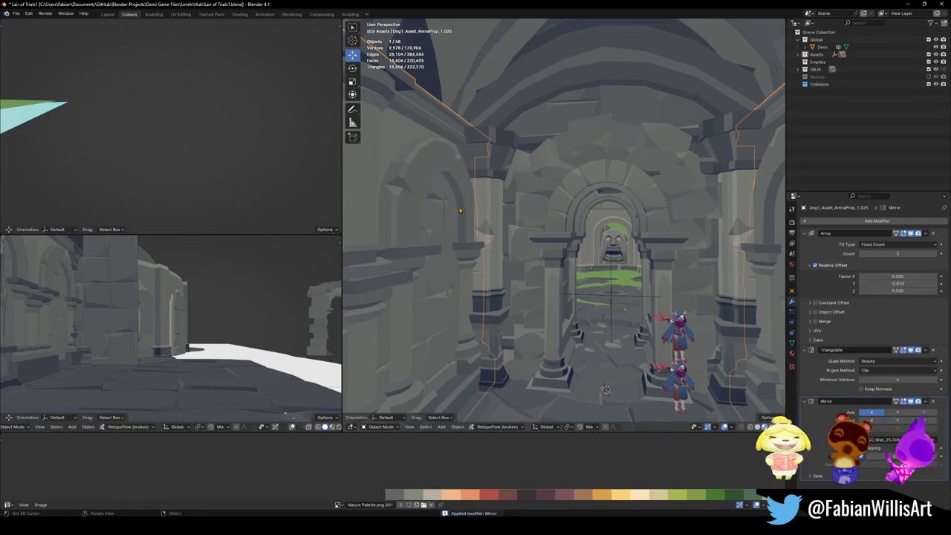
key("ctrl+a")
key("ctrl+a")
key("ctrl+a")
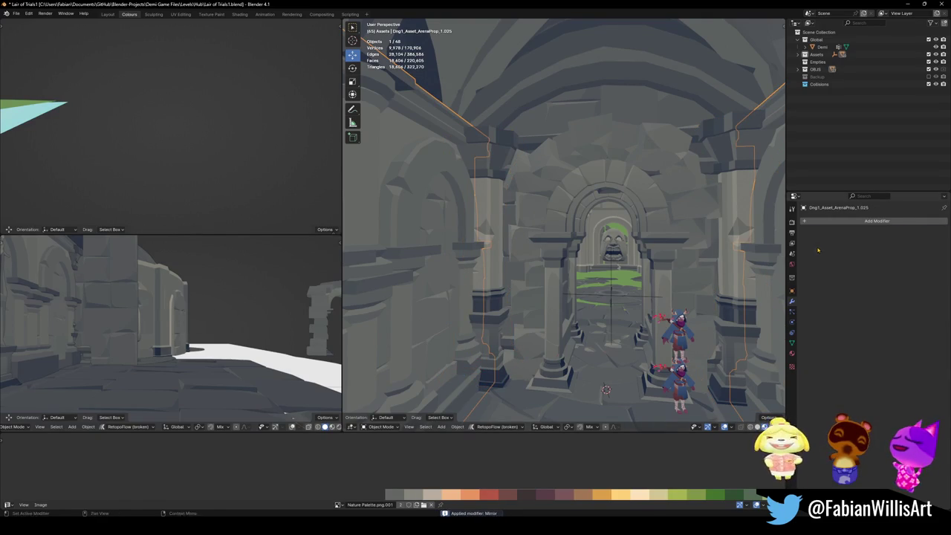
key("shift+grave")
key("w")
- Fly through the corridor into the arena to check the baked geometry
key("s")
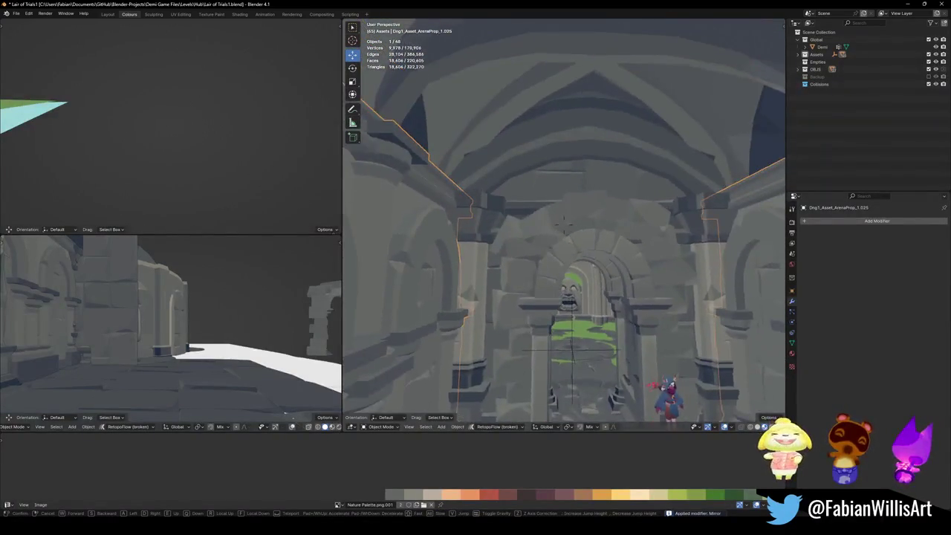
key("w")
left_click(581, 258)
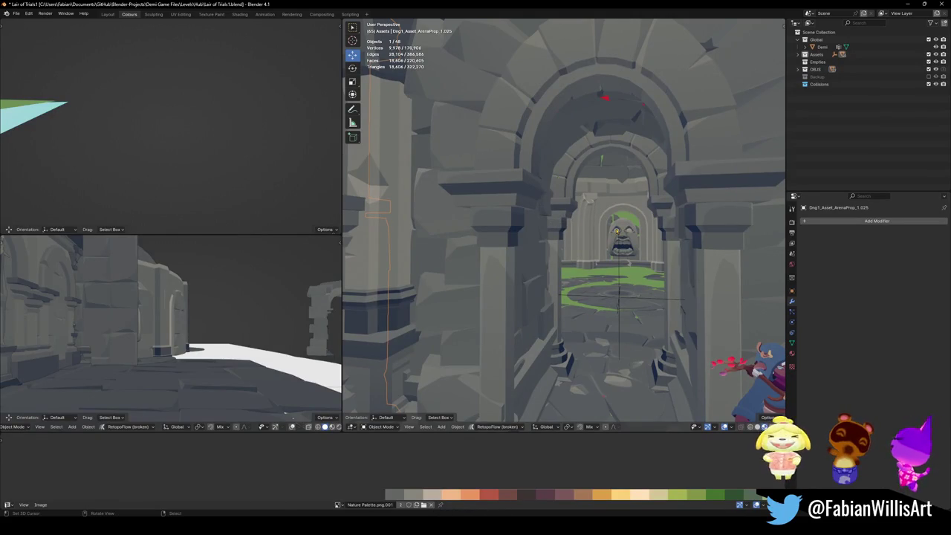
key("shift+grave")
key("w")
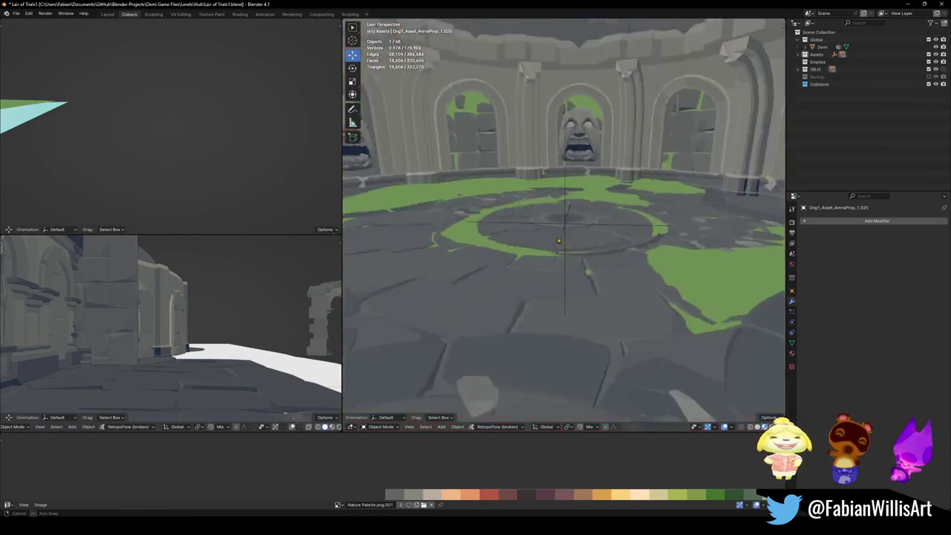
left_click(547, 298)
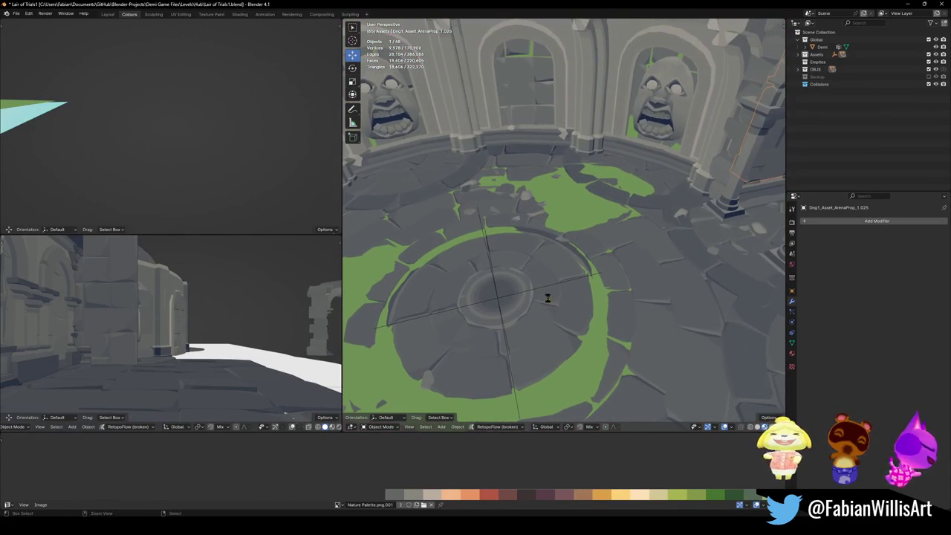
- Duplicate the arena centre empty and move the copy along Y into the corridor
left_click(499, 301)
key("shift+d")
key("y")
left_click(739, 263)
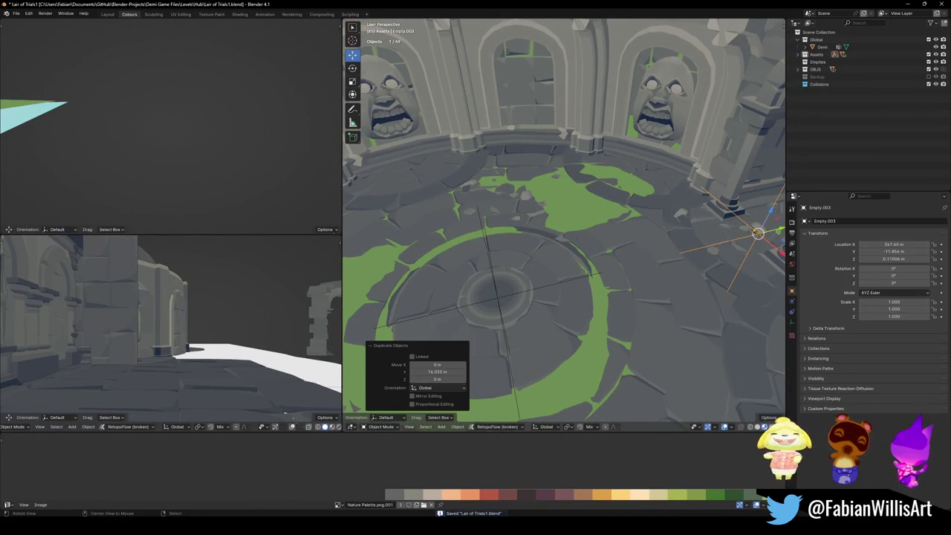
key("g")
key("shift+grave")
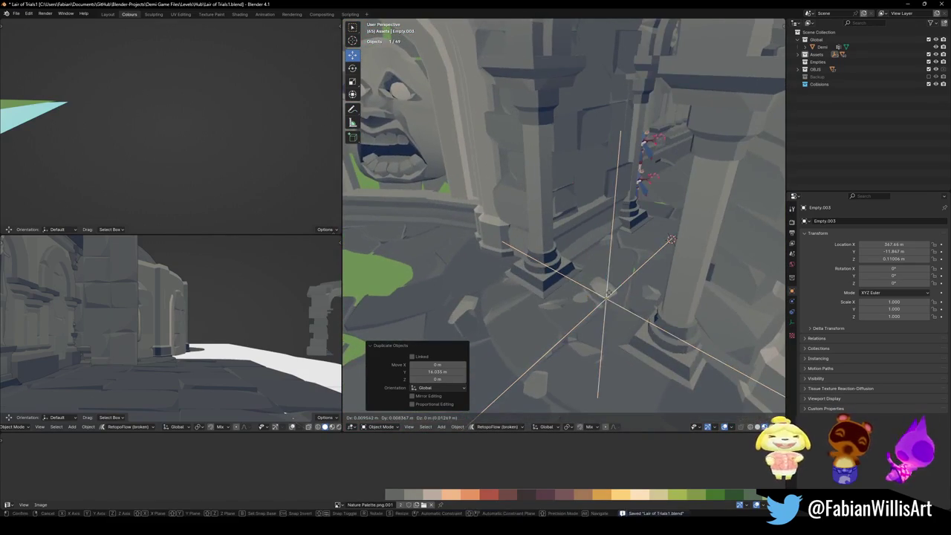
left_click(603, 301)
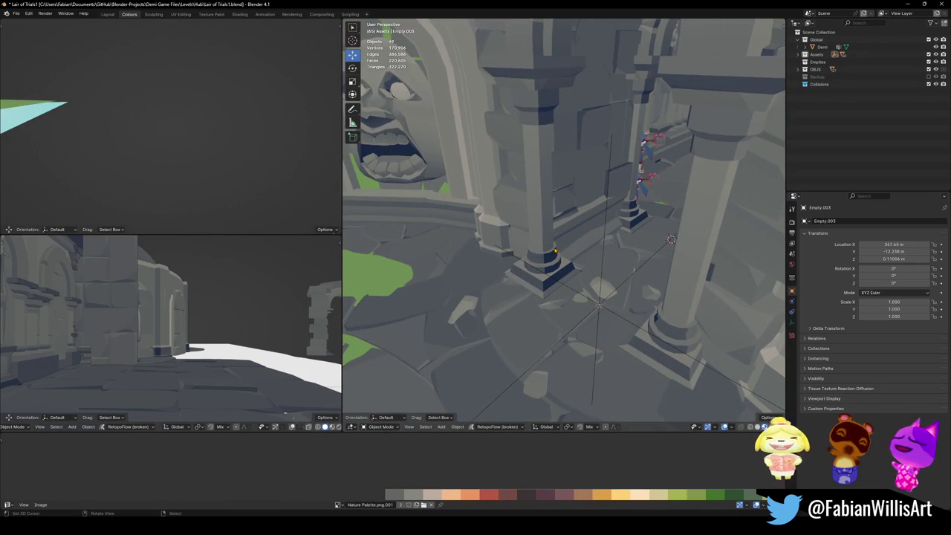
- Select the column-and-arch mesh and frame it, looking down the arch corridor
left_click(555, 250)
key("KP_Decimal")
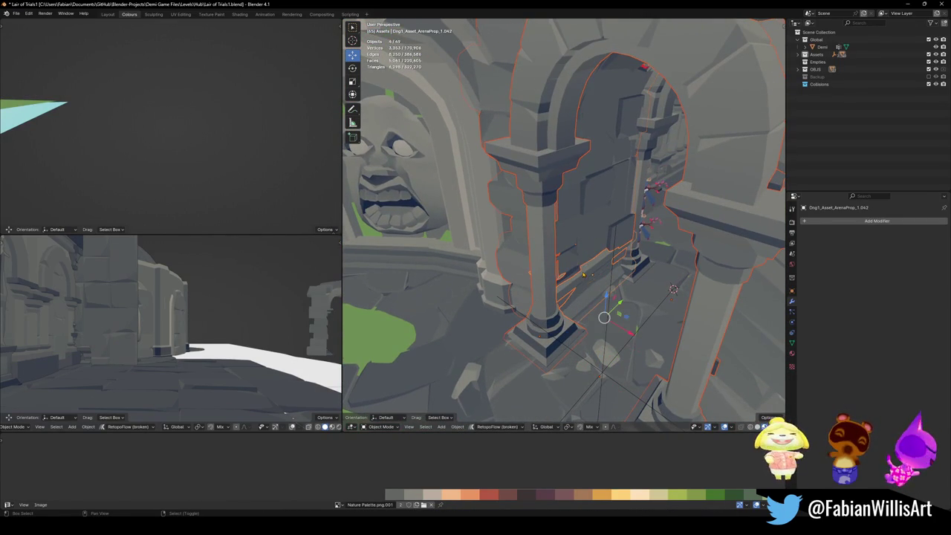
mouse_move(589, 269)
middle_mouse_down()
mouse_move(673, 253)
mouse_move(639, 238)
mouse_move(600, 245)
mouse_move(519, 238)
middle_mouse_up()
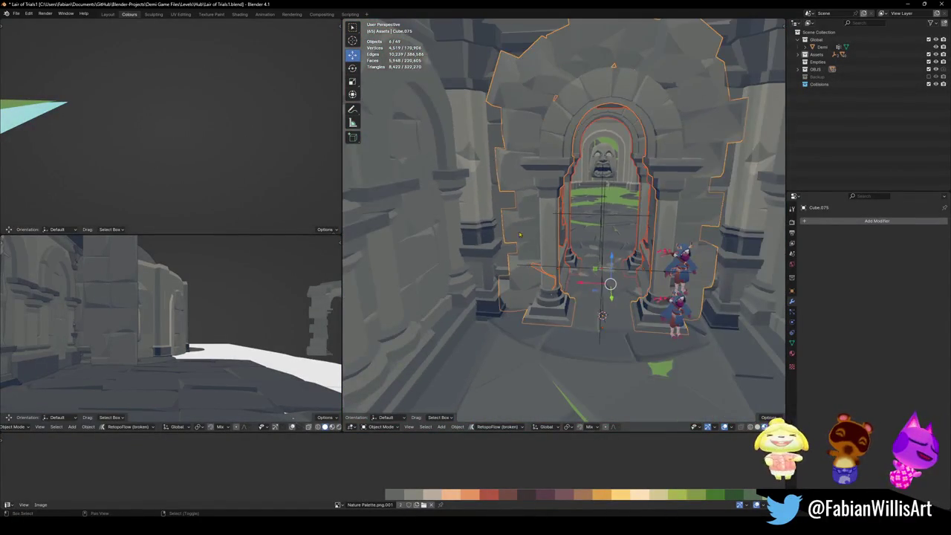
key("KP_0")
key("KP_0")
mouse_move(500, 273)
middle_mouse_down()
mouse_move(625, 310)
mouse_move(636, 279)
mouse_move(615, 289)
middle_mouse_up()
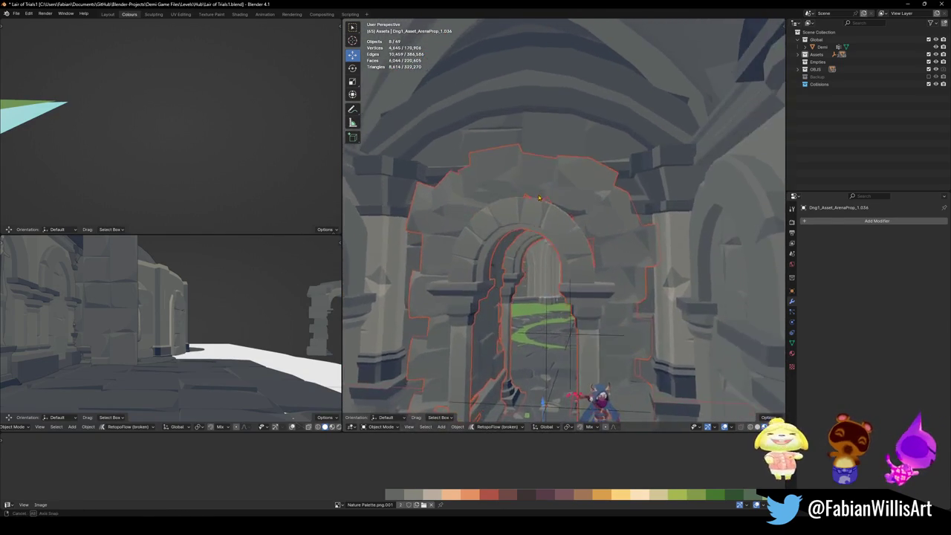
scroll(565, 193, "down", 3)
scroll(580, 223, "down", 2)
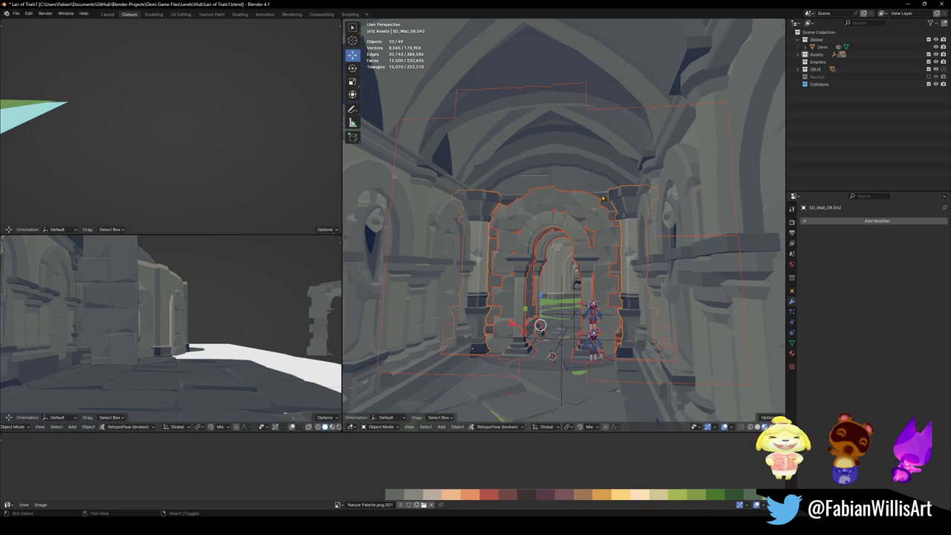
- Convert the selected arch and wall pieces to meshes, undoing an accidental join
key("g")
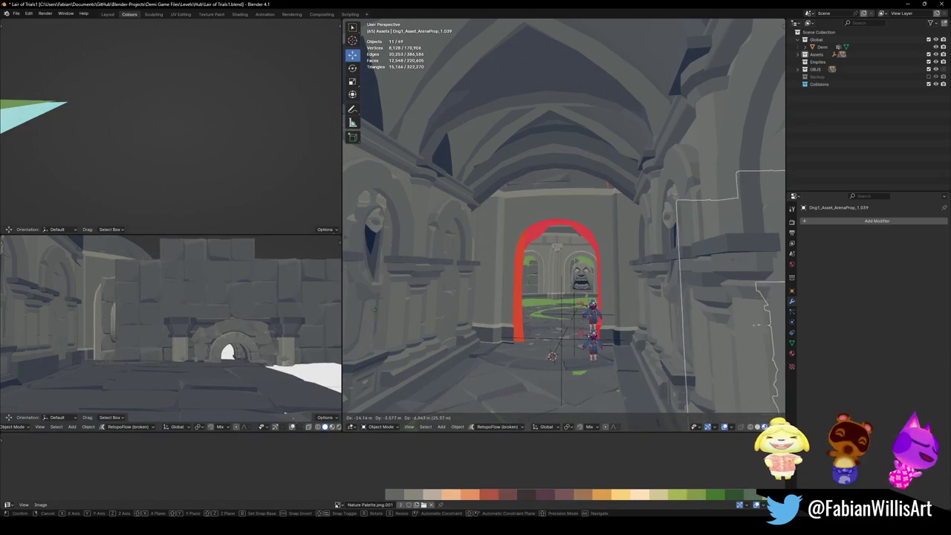
left_click(376, 303)
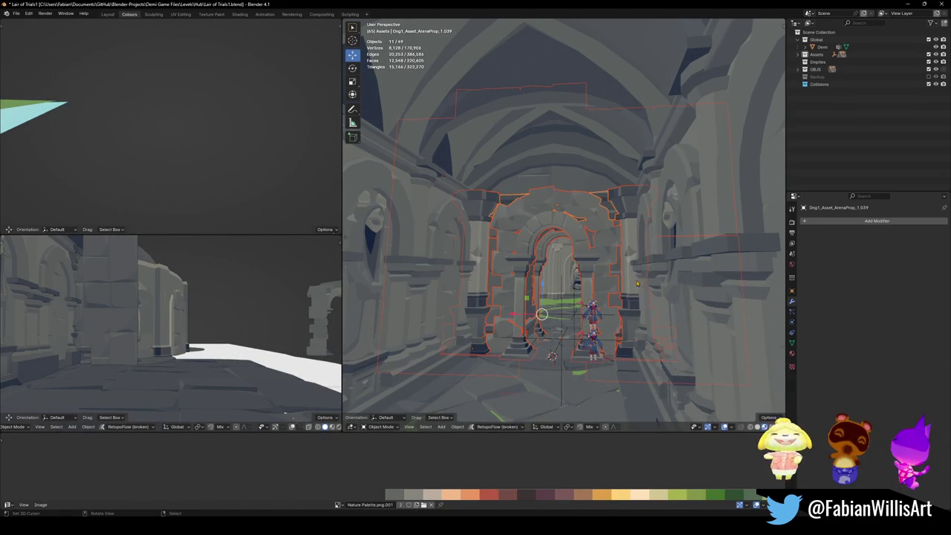
scroll(639, 283, "up", 1)
scroll(624, 272, "up", 2)
scroll(599, 250, "up", 1)
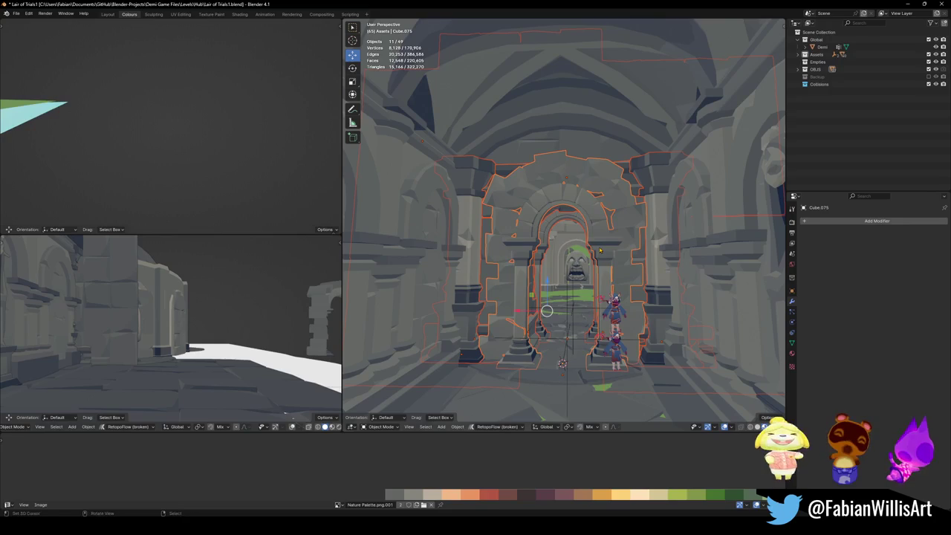
key("q")
left_click(599, 251)
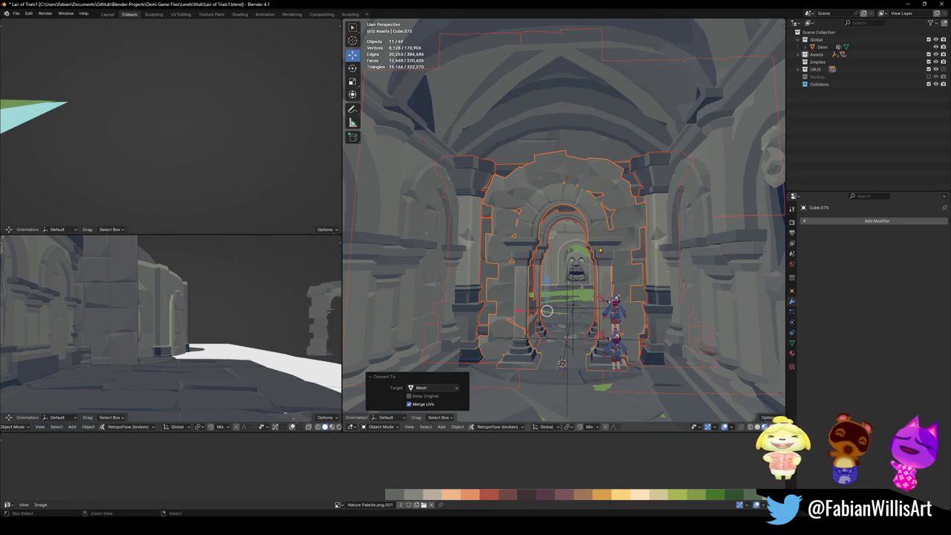
key("ctrl+j")
scroll(608, 253, "up", 2)
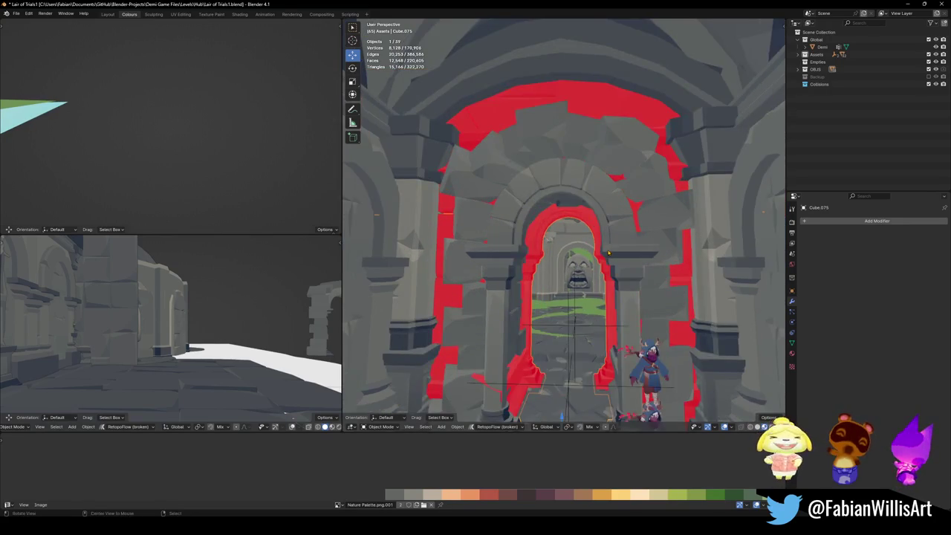
scroll(607, 253, "up", 2)
key("ctrl+z")
- Apply rotation and scale to the pieces and inspect them in local view
key("ctrl+a")
left_click(608, 256)
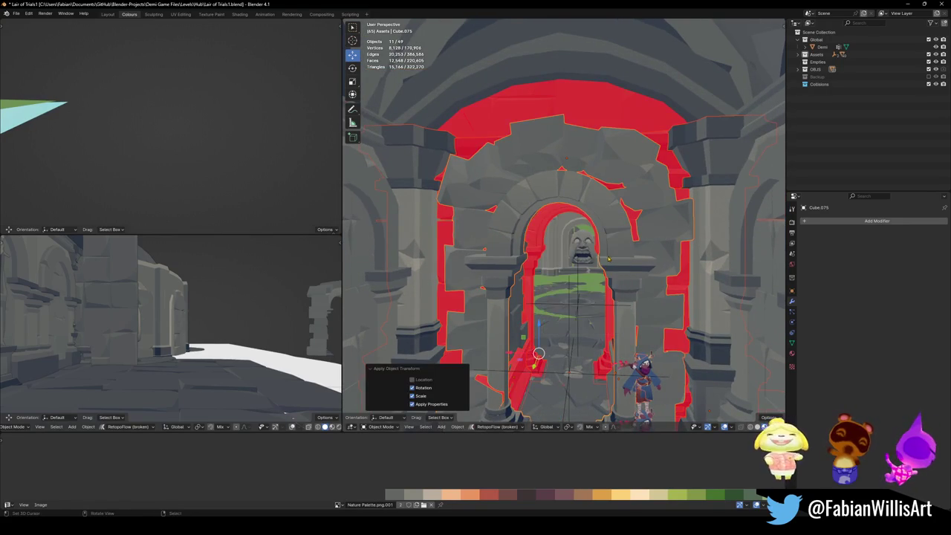
key("KP_Divide")
scroll(745, 266, "up", 3)
mouse_move(745, 266)
middle_mouse_down()
mouse_move(628, 277)
mouse_move(637, 274)
middle_mouse_up()
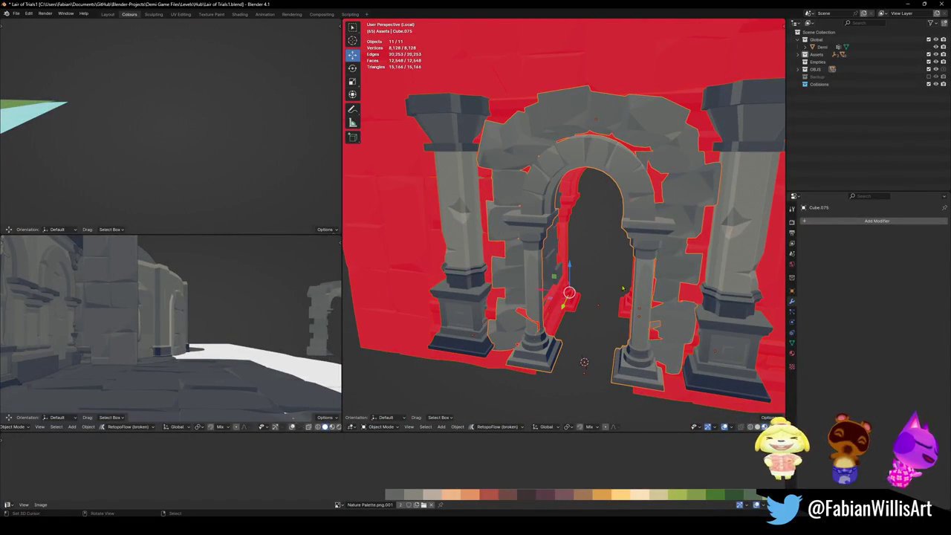
middle_click_drag(565, 223, 587, 231)
scroll(565, 223, "up", 4)
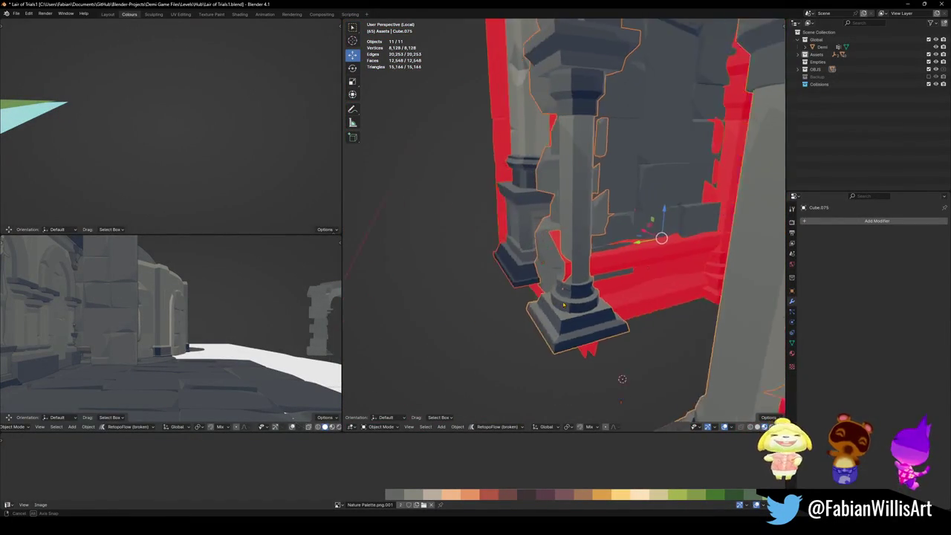
- Return to the full scene and zoom in on the left pillar base
key("h")
key("KP_Divide")
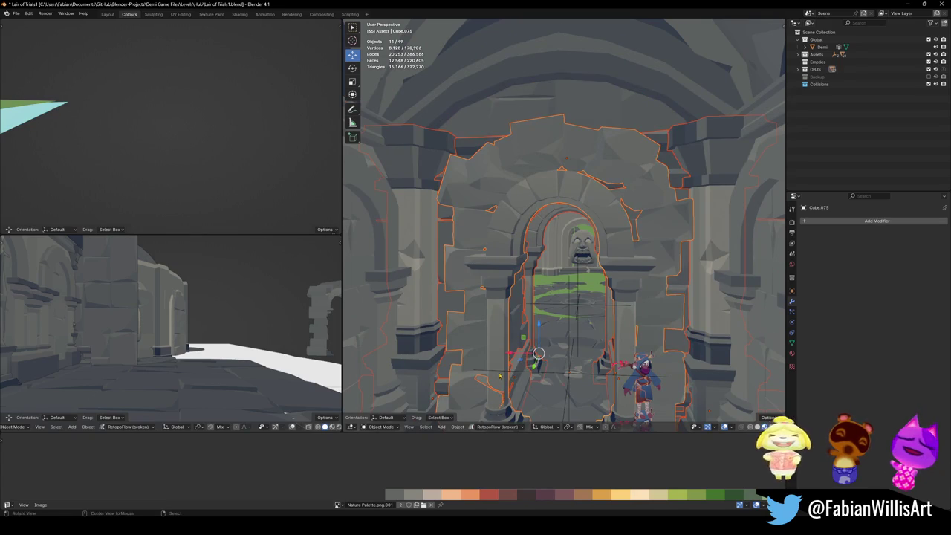
scroll(500, 377, "up", 5)
middle_click_drag(500, 377, 526, 312)
key("ctrl+a")
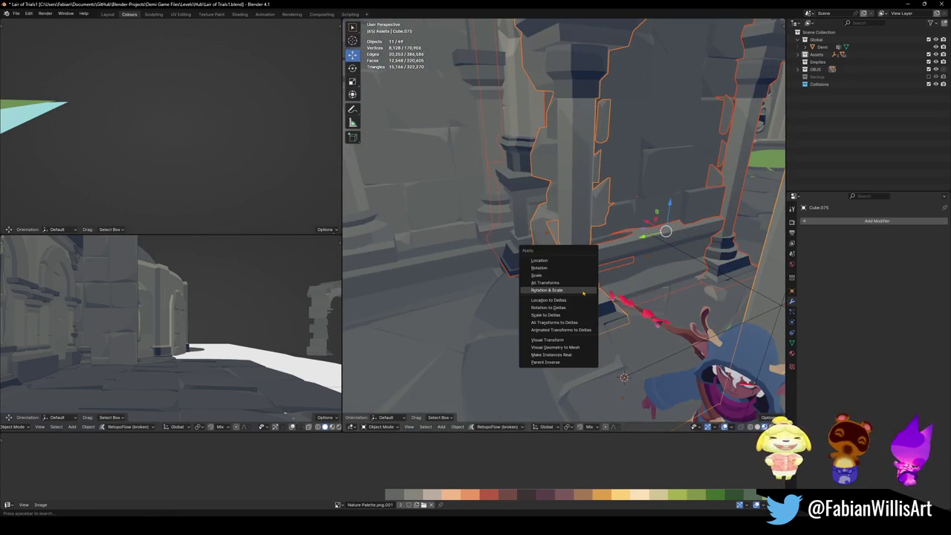
- Apply rotation and scale, then recalculate the red back wall's normals outward in local view
left_click(586, 300)
key("KP_Divide")
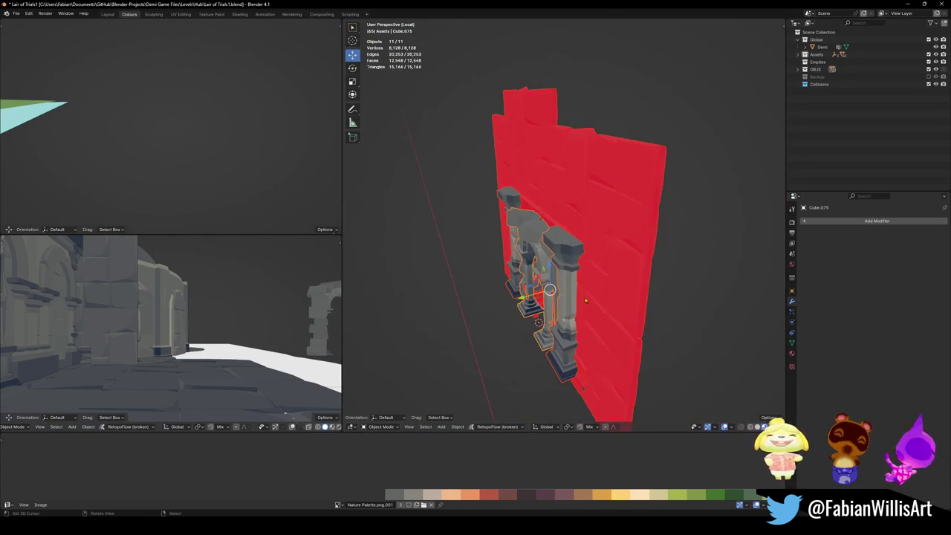
middle_click_drag(584, 387, 652, 240)
left_click(653, 240)
key("Tab")
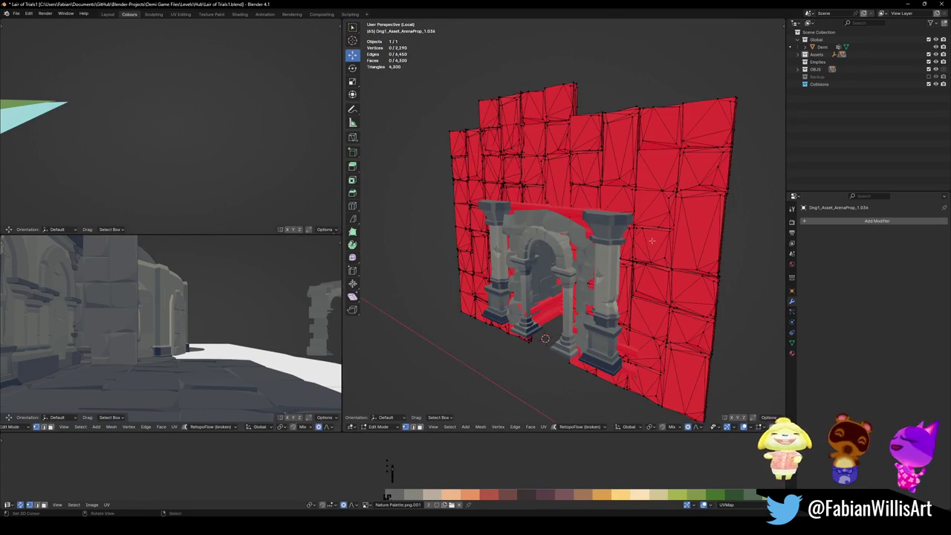
key("a")
key("alt+n")
left_click(645, 249)
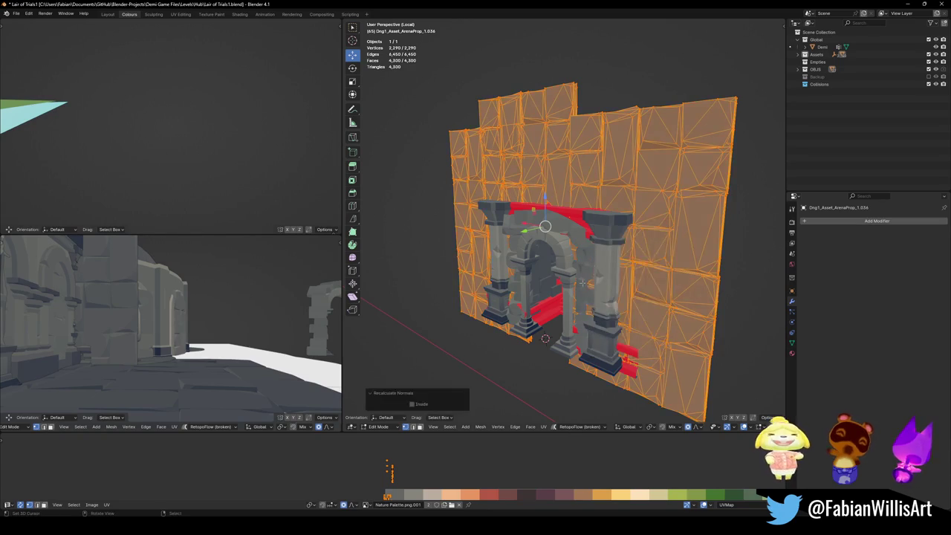
key("Tab")
- Recalculate the arch piece's normals to face outward
key("alt+a")
scroll(581, 211, "up", 3)
mouse_move(581, 211)
middle_mouse_down()
mouse_move(542, 359)
mouse_move(622, 284)
mouse_move(535, 257)
middle_mouse_up()
left_click(583, 215)
key("Tab")
key("alt+n")
left_click(584, 215)
key("Tab")
- Recalculate the column mesh's normals to face outward
scroll(530, 357, "up", 5)
key("Tab")
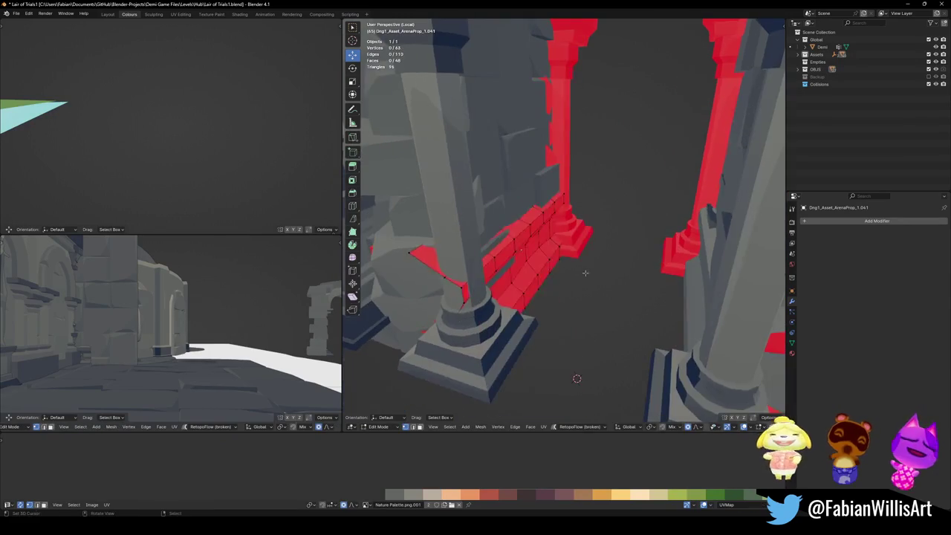
key("a")
key("alt+n")
left_click(587, 274)
key("Tab")
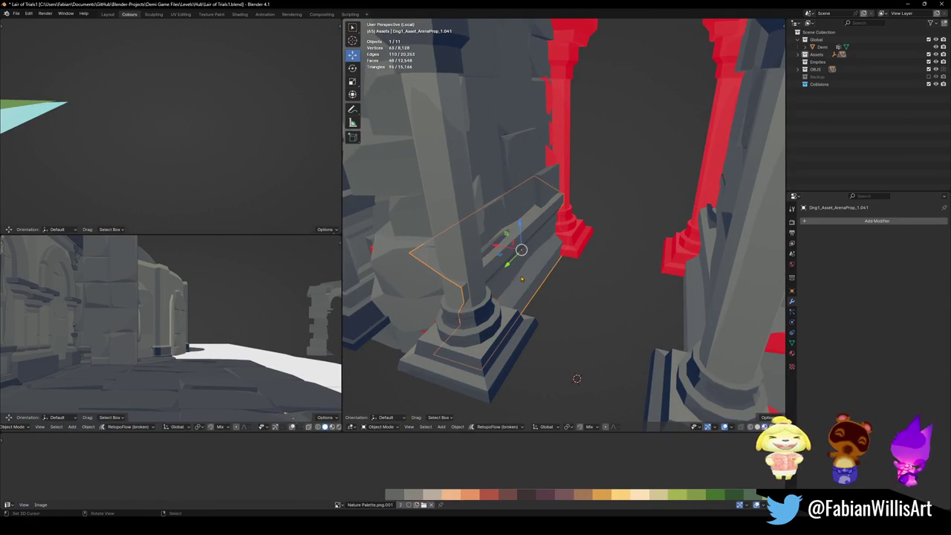
- Shift wall geometry along Z and delete the stray linked chunk of wall
left_click(520, 216)
key("Tab")
middle_click_drag(520, 216, 485, 255)
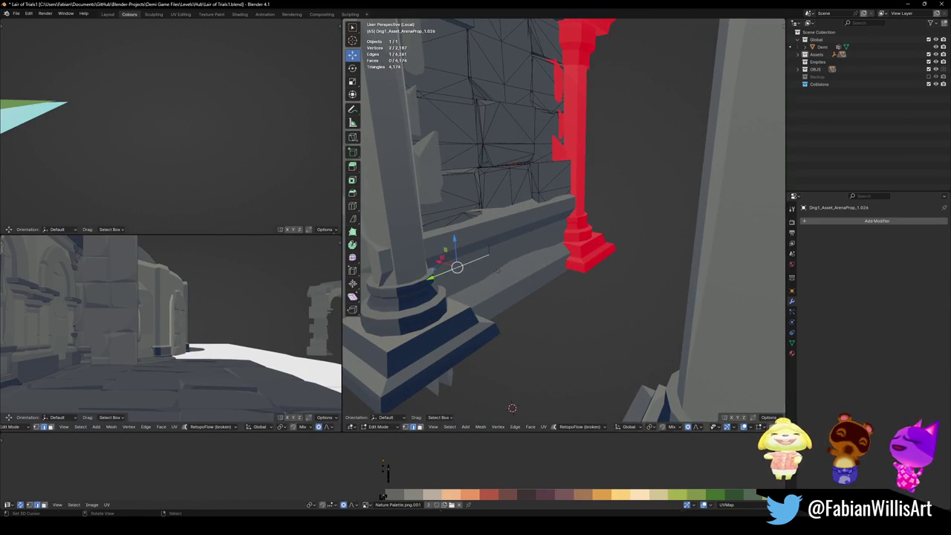
key("g")
key("z")
left_click(470, 238)
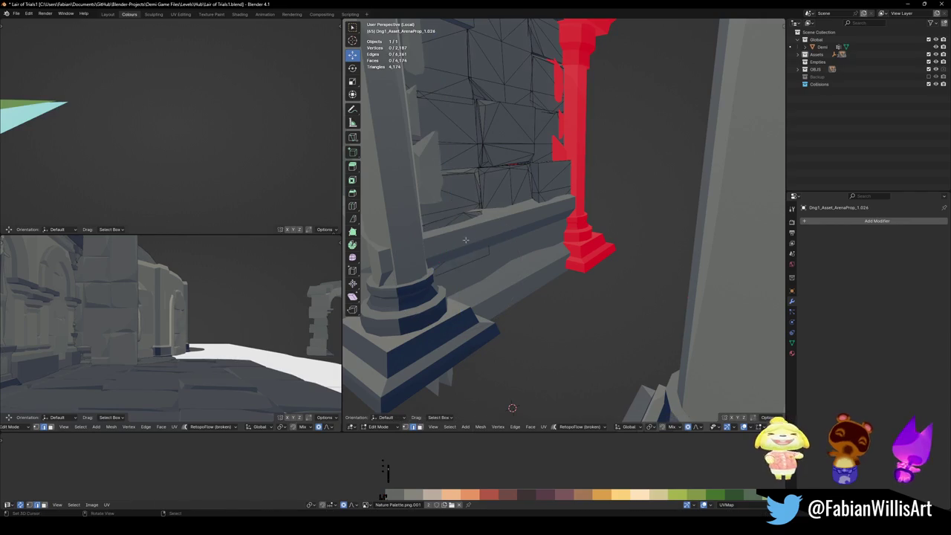
key("l")
key("x")
left_click(477, 208)
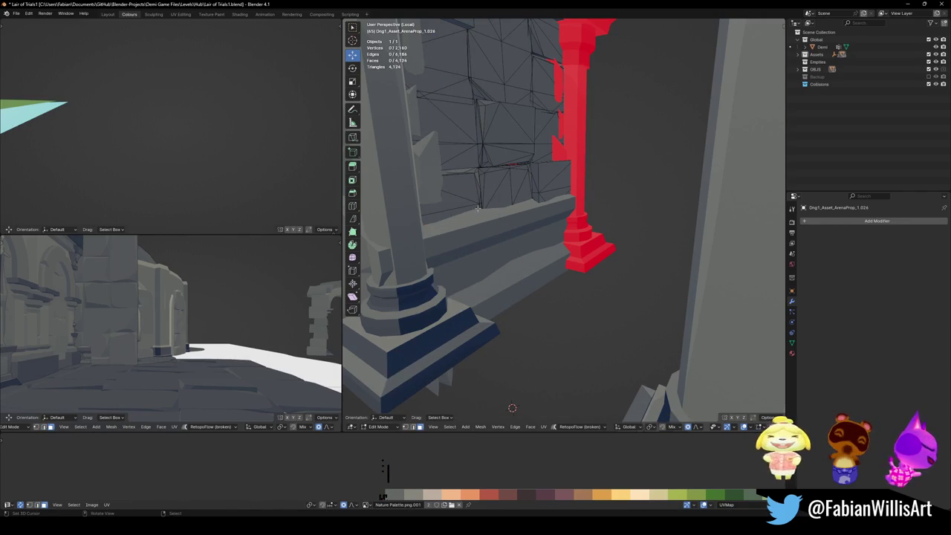
key("Tab")
- Slide an edge on the stepped wall piece near the column base
middle_click_drag(477, 223, 489, 253)
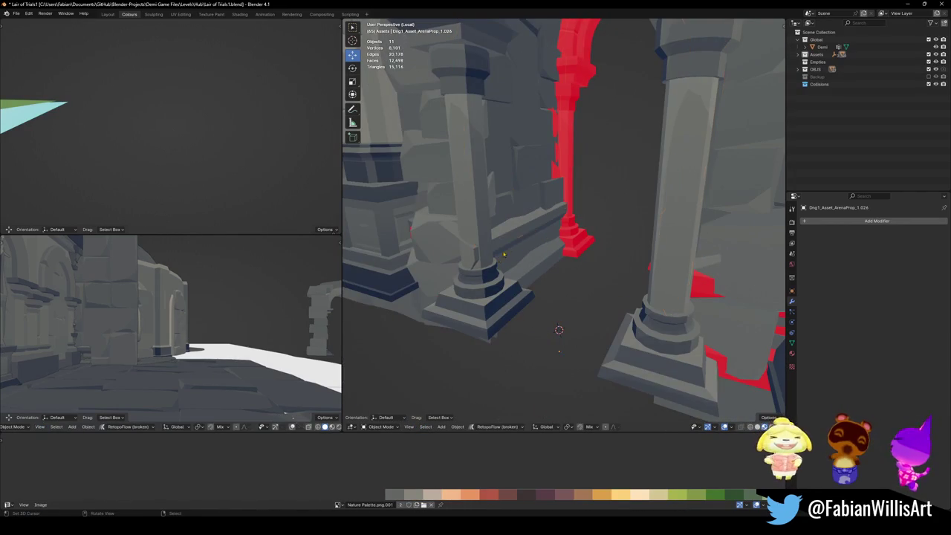
left_click(501, 257)
key("Tab")
key("g")
key("g")
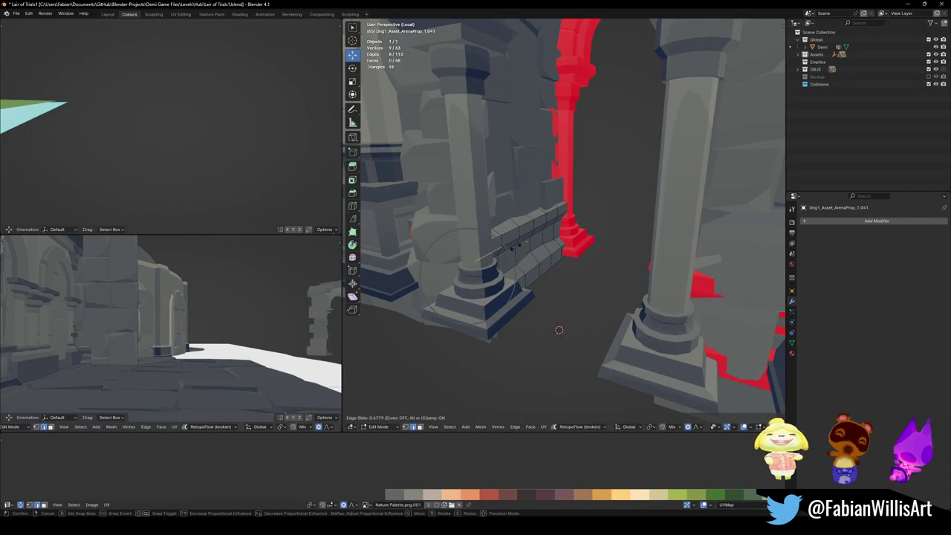
left_click(514, 245)
- Recalculate normals outward on the remaining two columns
mouse_move(514, 245)
middle_mouse_down()
mouse_move(476, 248)
mouse_move(610, 275)
mouse_move(520, 222)
middle_mouse_up()
key("a")
key("alt+n")
left_click(476, 250)
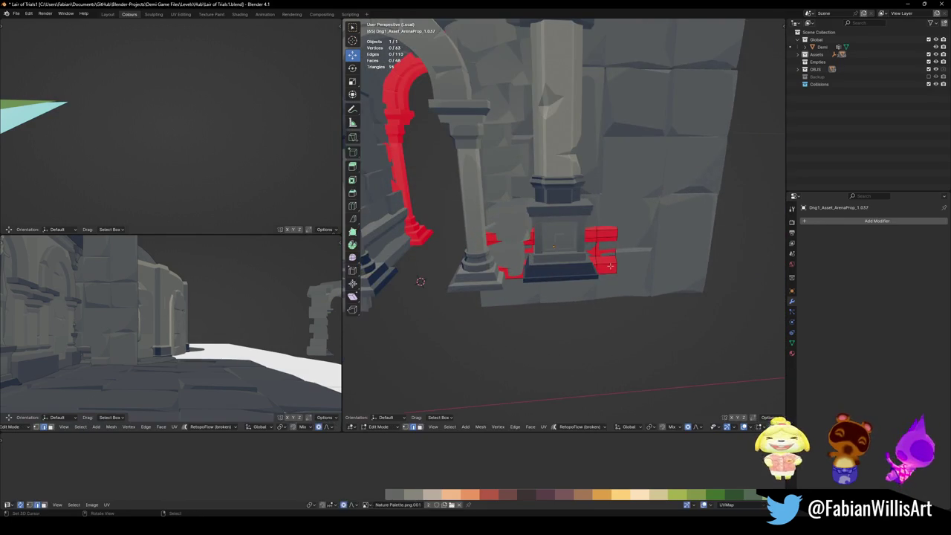
key("KP_Decimal")
key("alt+n")
left_click(627, 269)
key("Tab")
middle_click_drag(626, 268, 569, 302)
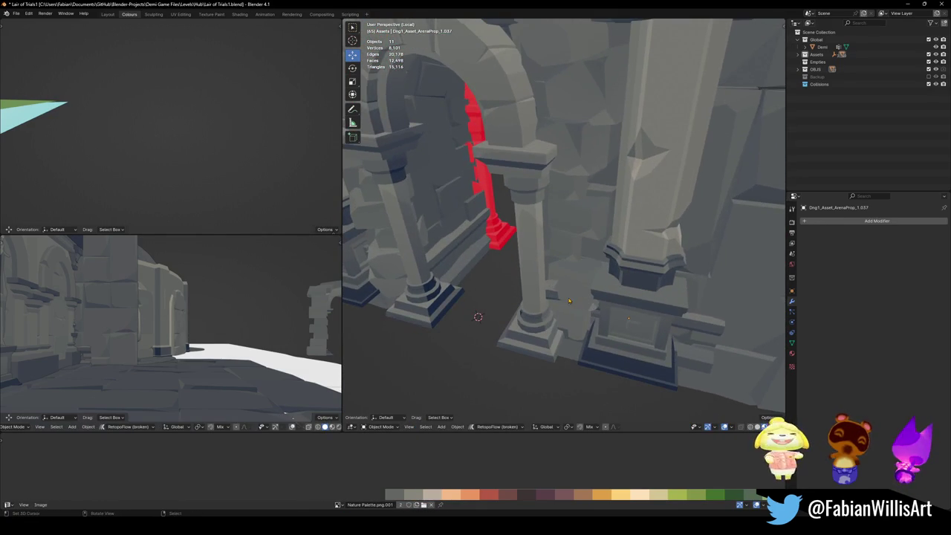
- Delete the two leftover pedestal objects beside the red arch
middle_click_drag(697, 302, 553, 262)
mouse_move(623, 289)
middle_mouse_down()
mouse_move(542, 327)
mouse_move(458, 313)
middle_mouse_up()
left_click(599, 308)
key("Delete")
left_click(418, 340)
key("Delete")
mouse_move(418, 339)
middle_mouse_down()
mouse_move(585, 340)
mouse_move(593, 315)
mouse_move(570, 317)
mouse_move(609, 304)
mouse_move(618, 352)
middle_mouse_up()
- In Edit Mode on the Cube.075 arch stones, try a soft-falloff move on a face, then cancel it
left_click(552, 200)
key("Tab")
scroll(572, 215, "up", 4)
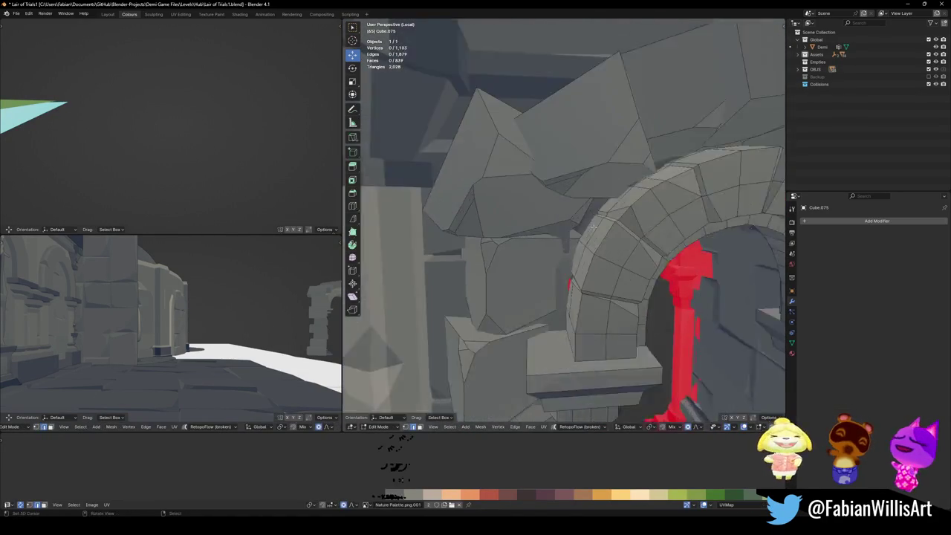
left_click(586, 226)
key("g")
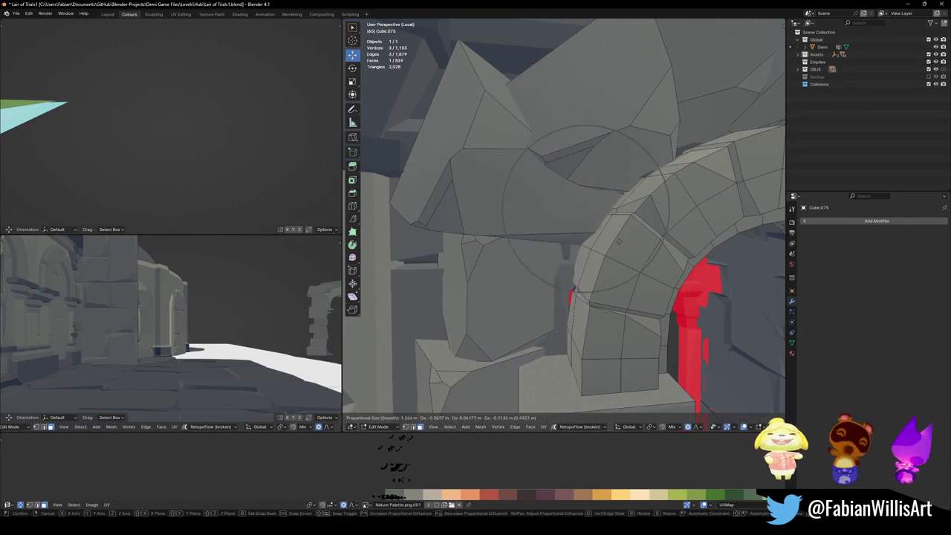
right_click(620, 243)
left_click(520, 297)
key("alt+a")
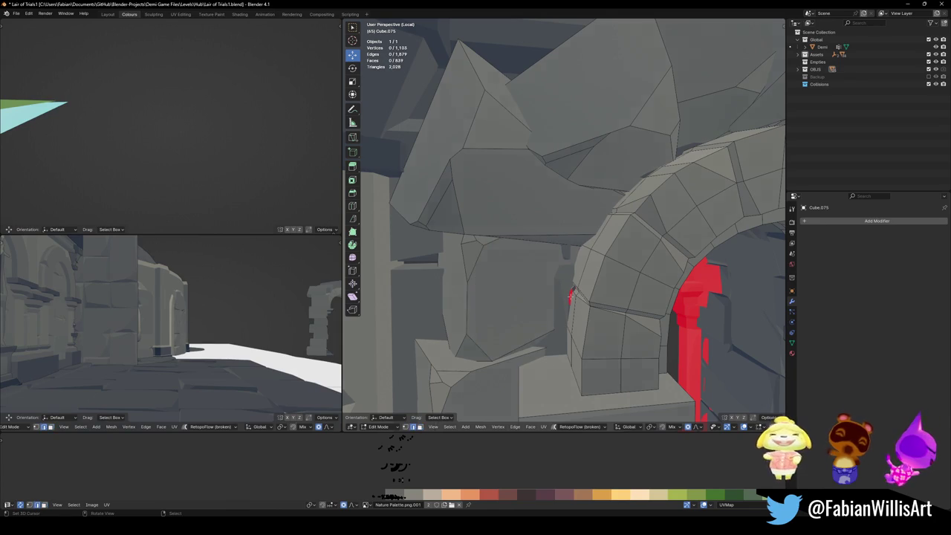
- Nudge the arch stone vertices to hide the flipped sliver, then save Lair of Trials1.blend
middle_click_drag(570, 292, 545, 311)
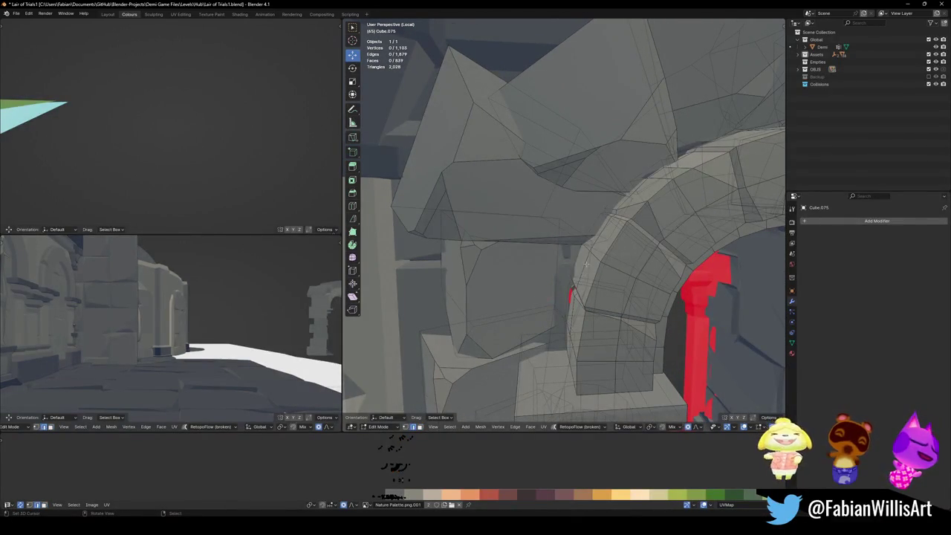
middle_click_drag(587, 272, 602, 290)
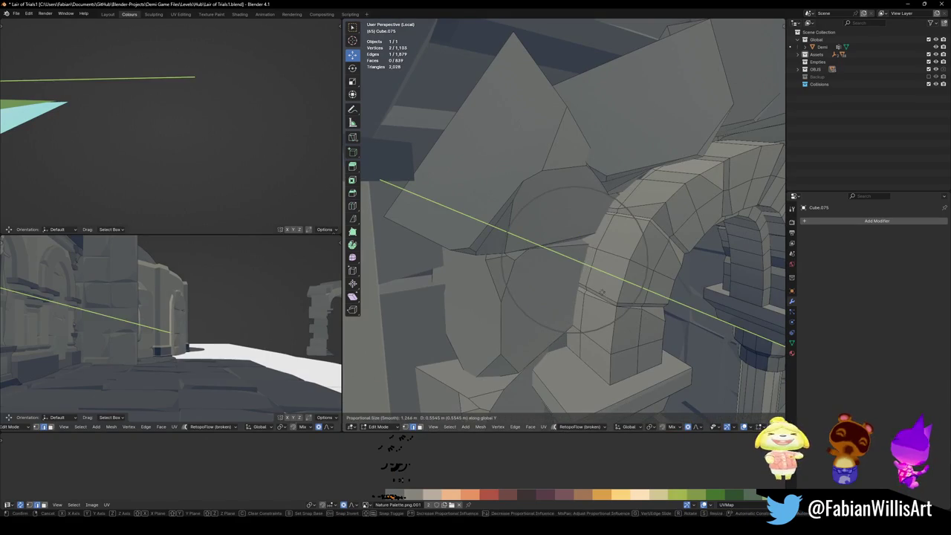
key("alt+a")
scroll(610, 300, "down", 3)
middle_click_drag(609, 299, 518, 270)
key("Tab")
key("ctrl+s")
- Isolate the arch with red backfaces in local view and enter its Edit Mode
left_click(519, 271)
key("KP_Decimal")
key("Tab")
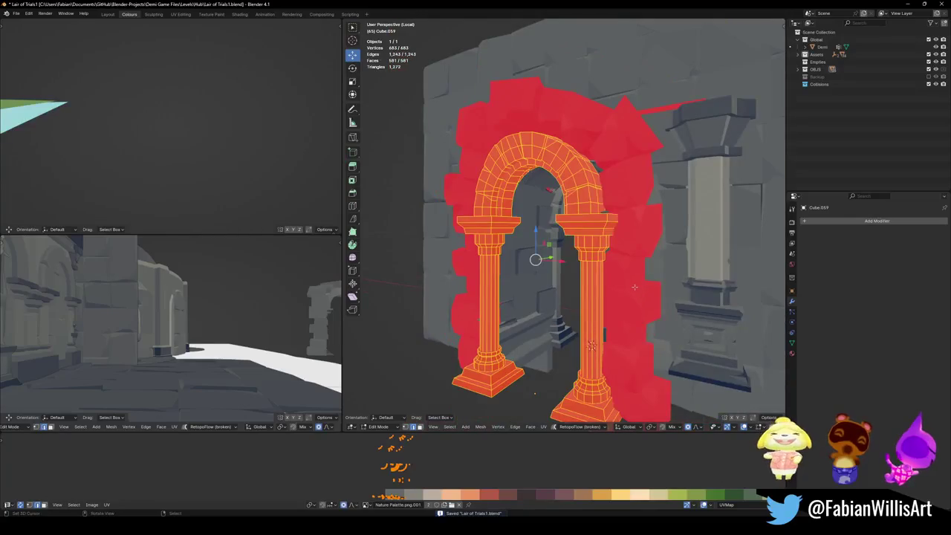
- Recalculate normals outside on the arch and its surrounding wall mesh
key("alt+n")
left_click(636, 289)
key("Tab")
left_click(625, 248)
key("KP_Decimal")
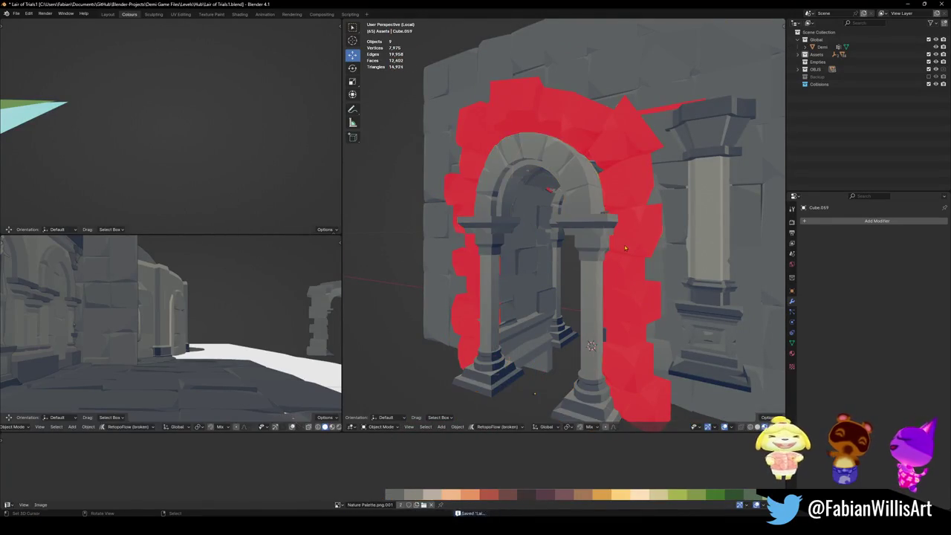
key("Tab")
key("alt+n")
left_click(626, 245)
key("Tab")
- In the arch wall mesh, select the edge above the arch and test a soft-falloff move
mouse_move(627, 245)
middle_mouse_down()
mouse_move(608, 194)
mouse_move(587, 193)
middle_mouse_up()
scroll(587, 193, "up", 3)
key("ctrl+s")
left_click(566, 193)
key("Tab")
scroll(566, 193, "up", 3)
left_click(541, 227)
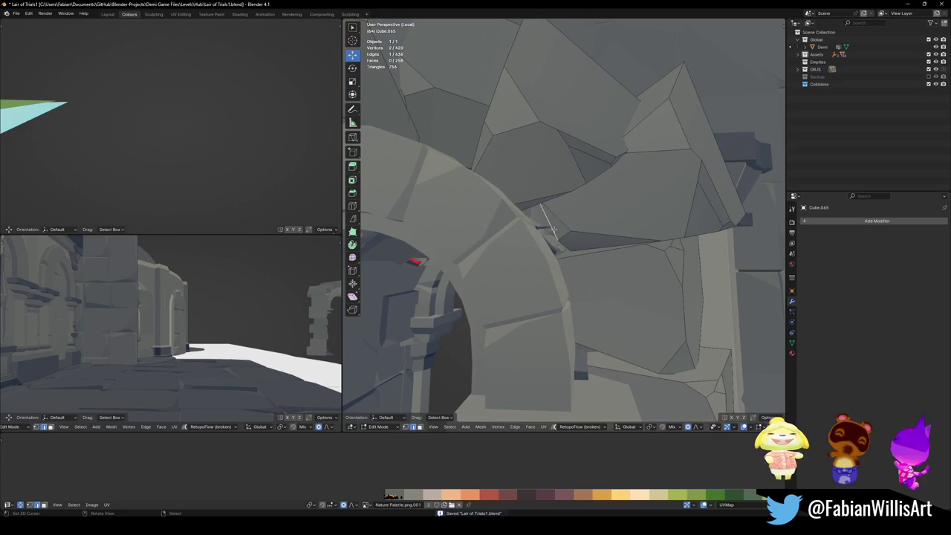
key("g")
key("Escape")
scroll(592, 301, "down", 3)
- Raise the wall edge about 0.21 m to seal the gap above the arch
middle_click_drag(592, 301, 592, 301)
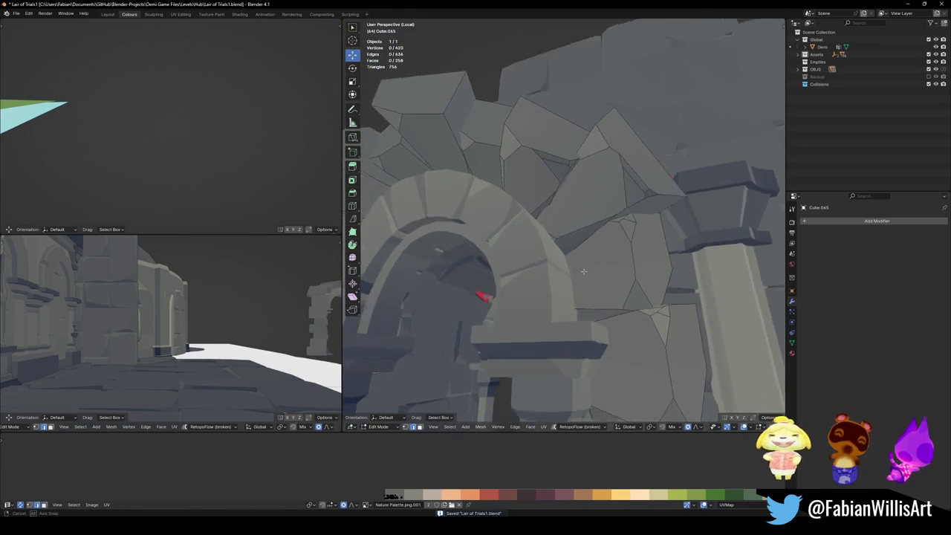
key("alt+a")
key("ctrl+s")
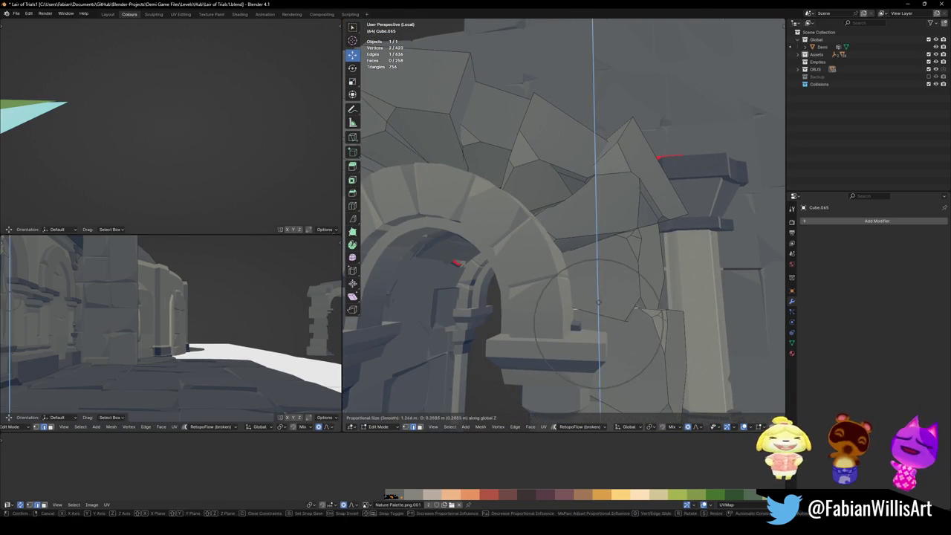
left_click_drag(599, 297, 599, 313)
key("g")
key("Escape")
key("alt+a")
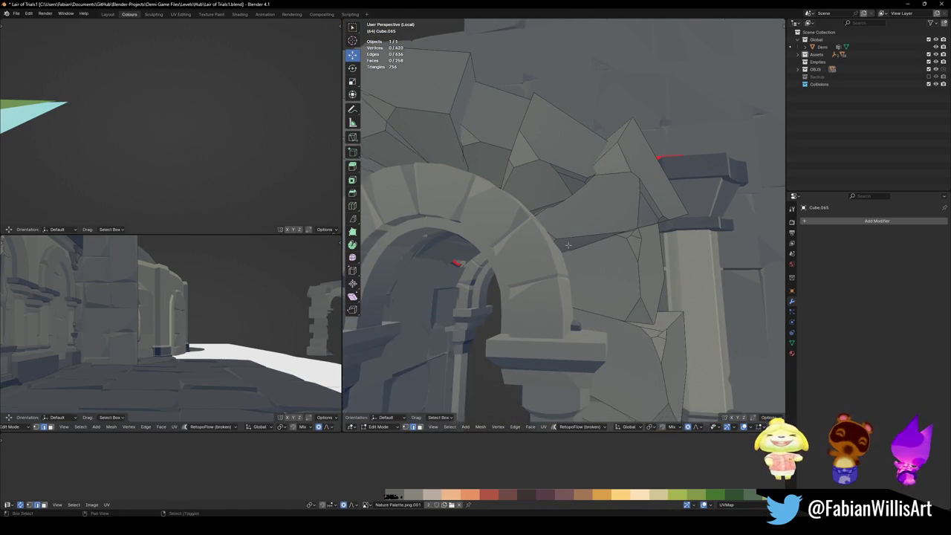
middle_click_drag(648, 312, 628, 279)
scroll(527, 212, "down", 2)
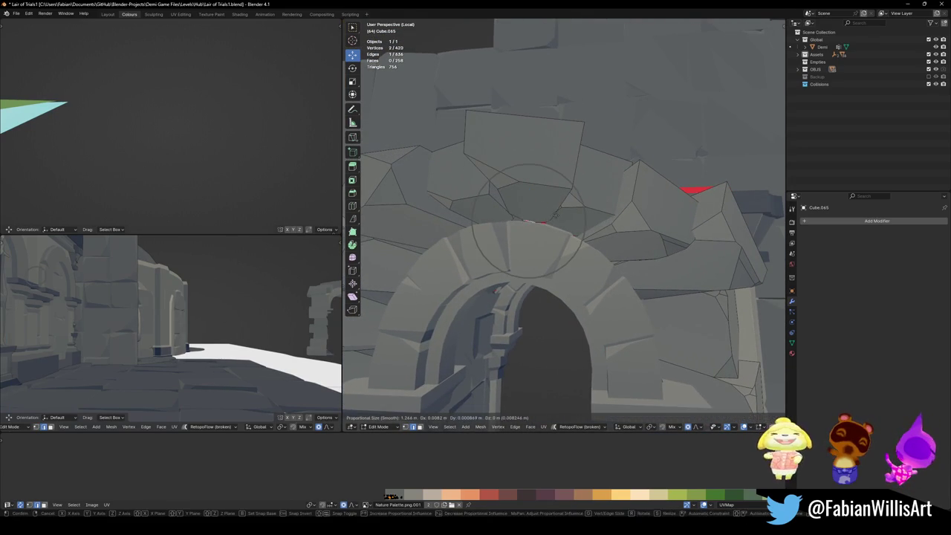
scroll(526, 212, "down", 2)
mouse_move(527, 212)
middle_mouse_down()
mouse_move(613, 278)
mouse_move(621, 244)
middle_mouse_up()
key("Tab")
- Inspect the archway's side pillars, then exit local view to show the whole level
scroll(613, 278, "up", 3)
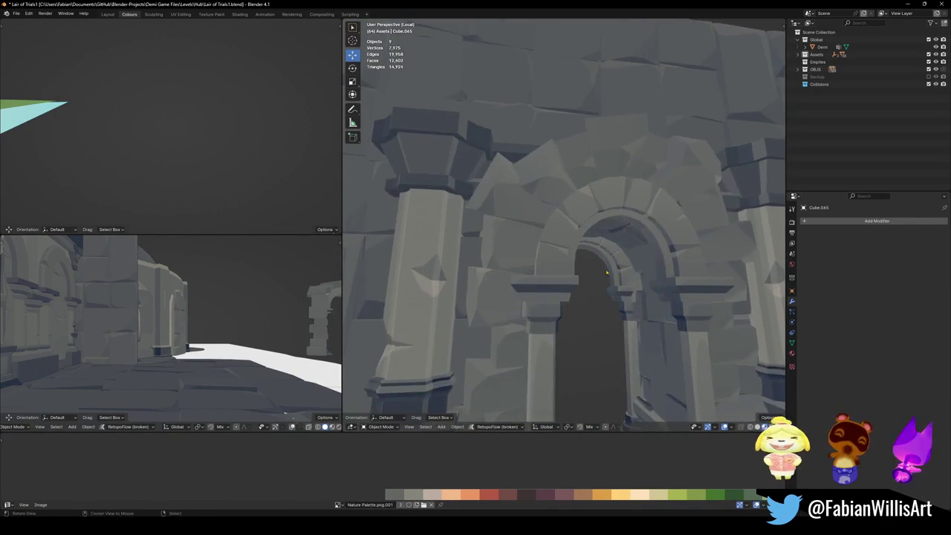
scroll(620, 244, "down", 1)
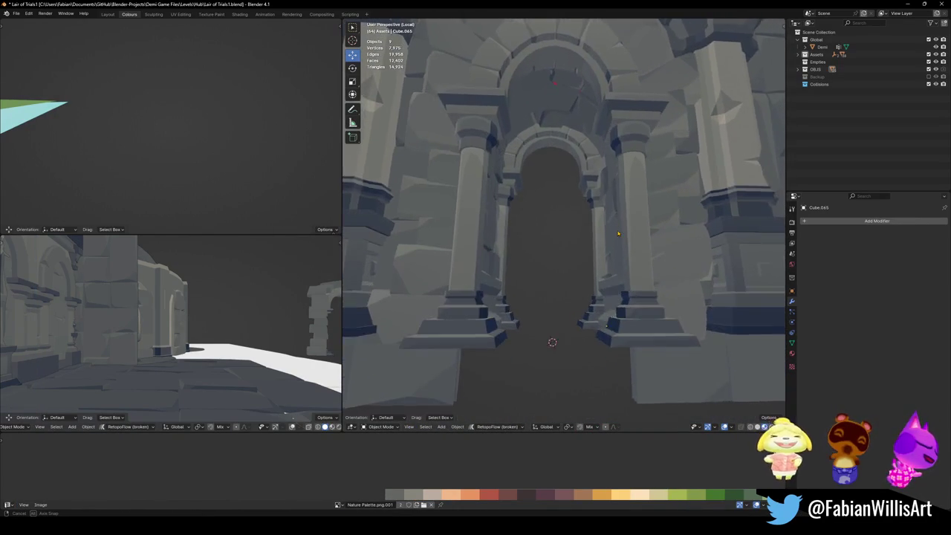
mouse_move(621, 244)
middle_mouse_down()
mouse_move(598, 215)
mouse_move(652, 233)
mouse_move(609, 246)
middle_mouse_up()
scroll(598, 215, "up", 2)
key("a")
scroll(610, 246, "up", 1)
scroll(610, 246, "up", 3)
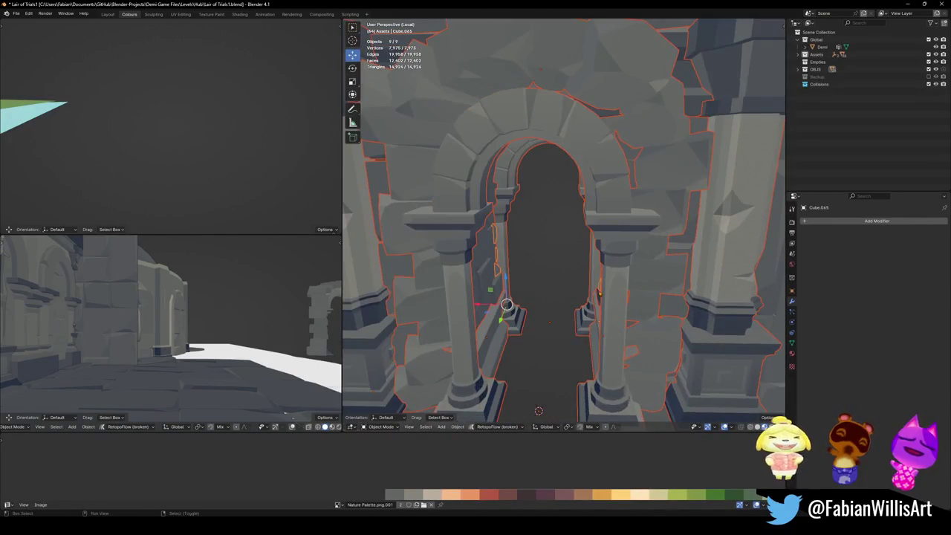
scroll(617, 301, "down", 4)
key("alt+a")
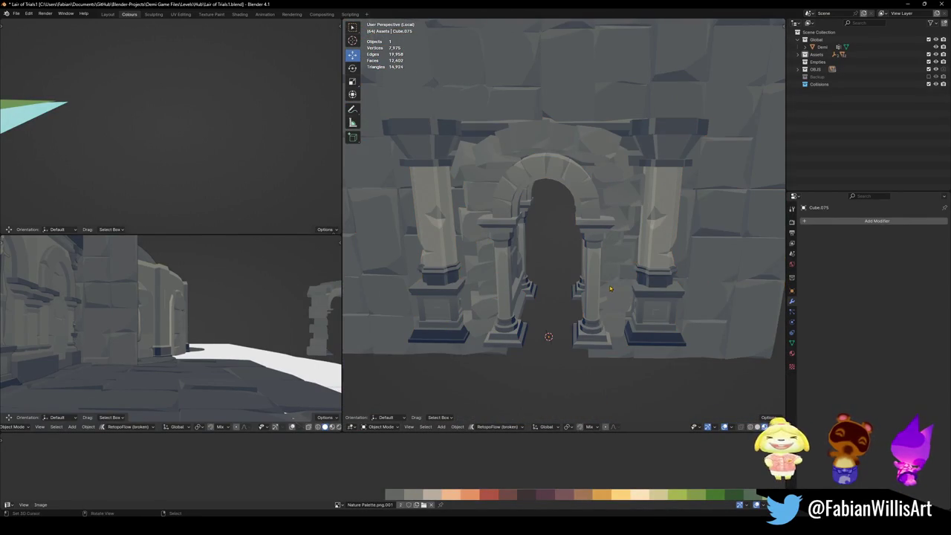
key("KP_Divide")
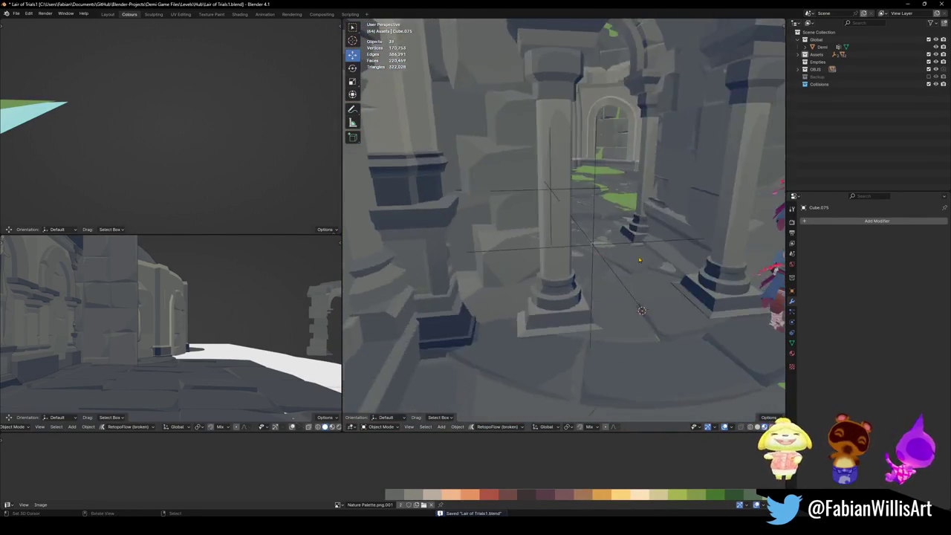
- Select the Dng1_Asset_ArenaProp_1.025 corridor wall together with the arched ceiling wall
mouse_move(599, 299)
middle_mouse_down()
mouse_move(629, 244)
mouse_move(513, 236)
middle_mouse_up()
left_click(510, 234)
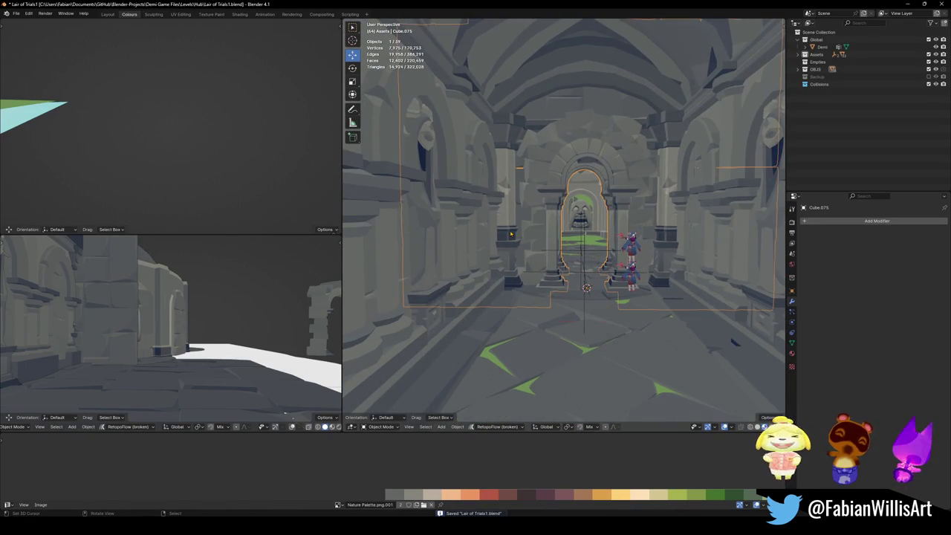
left_click(511, 234)
middle_click_drag(511, 234, 479, 246)
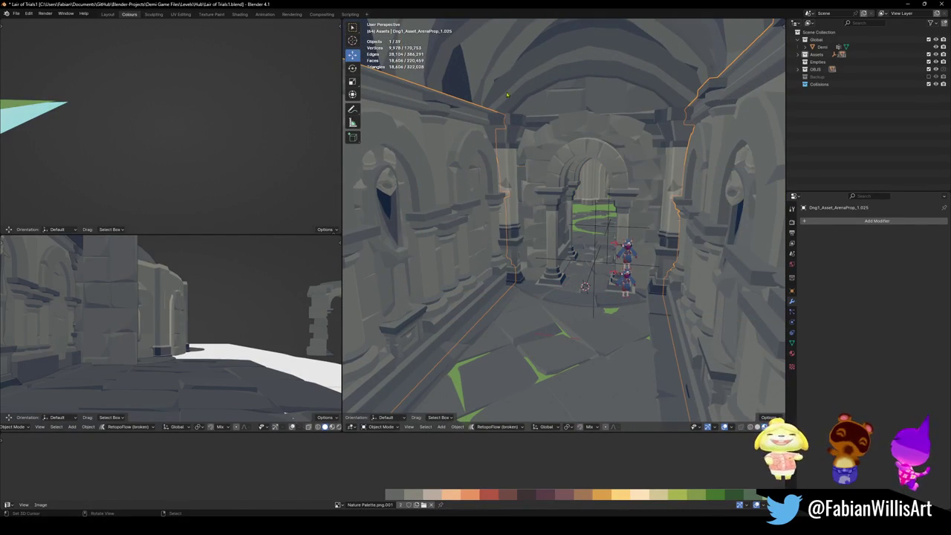
left_click(494, 60, "shift")
- Convert the selected walls to mesh, join them, and recalculate their normals outside
right_click(495, 60)
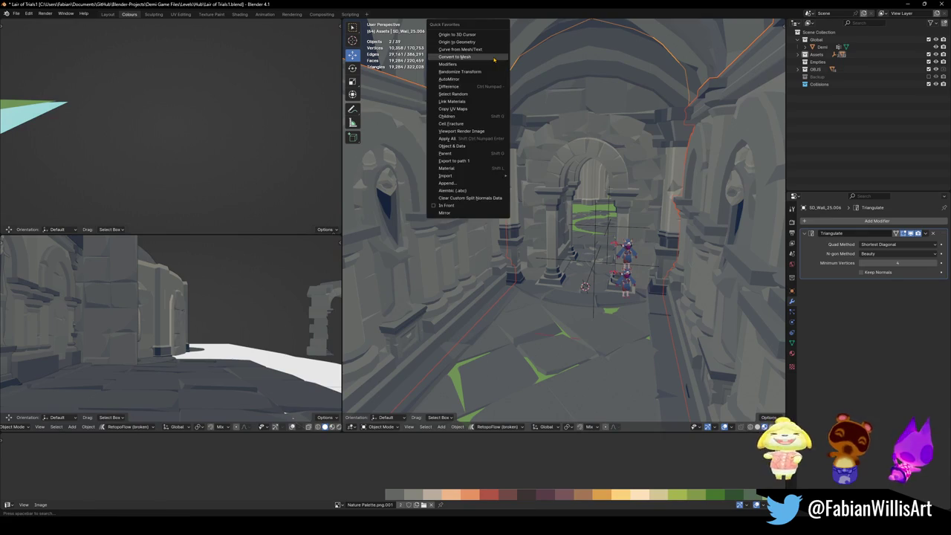
left_click(495, 69)
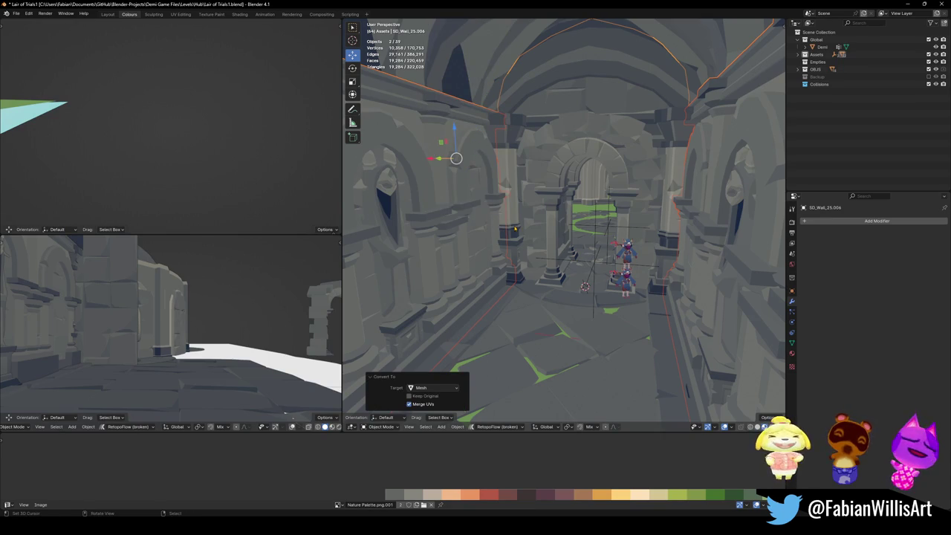
key("ctrl+j")
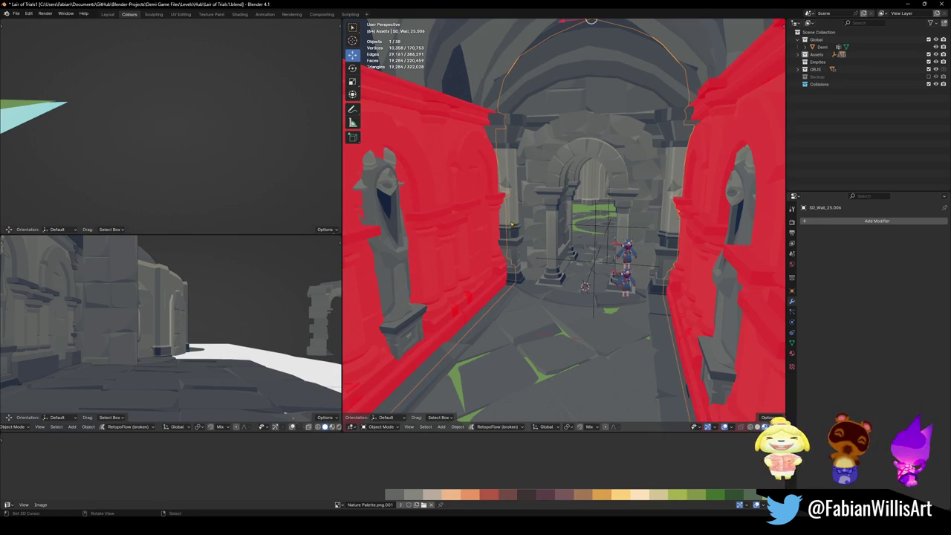
key("Tab")
key("a")
key("alt+n")
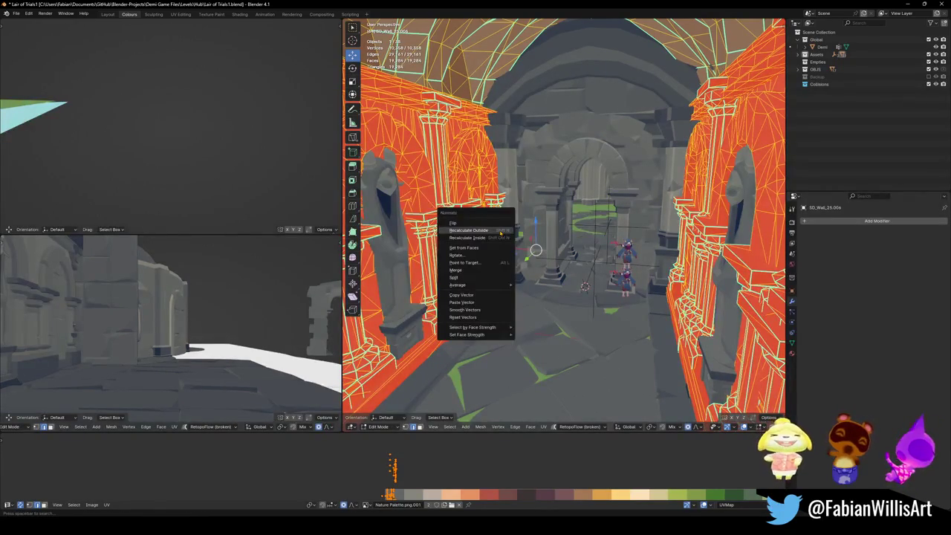
left_click(500, 231)
key("alt+a")
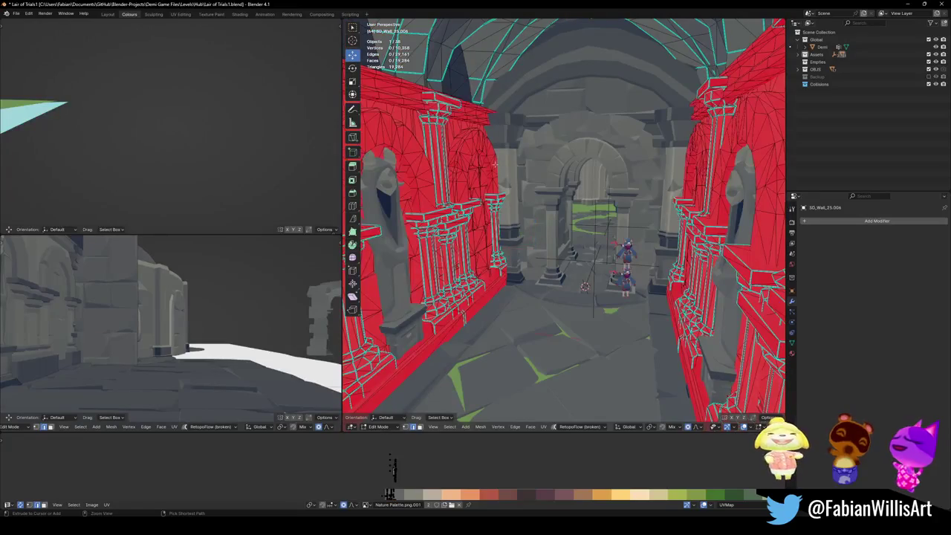
key("Tab")
- Apply rotation and scale to the joined wall and the ceiling piece
left_click(492, 165)
key("ctrl+a")
left_click(483, 178)
left_click(474, 78)
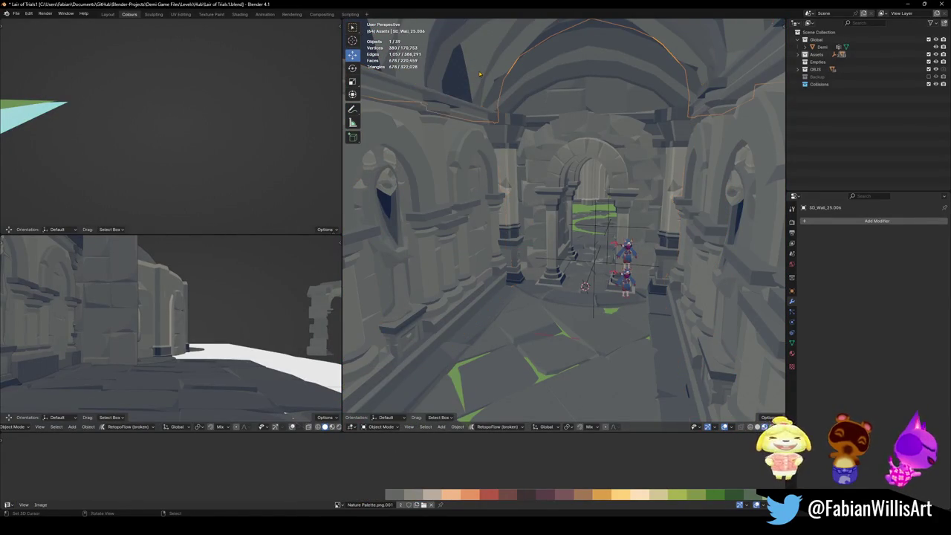
key("Tab")
key("Tab")
key("ctrl+a")
left_click(468, 75)
key("alt+a")
left_click(473, 177)
key("shift+grave")
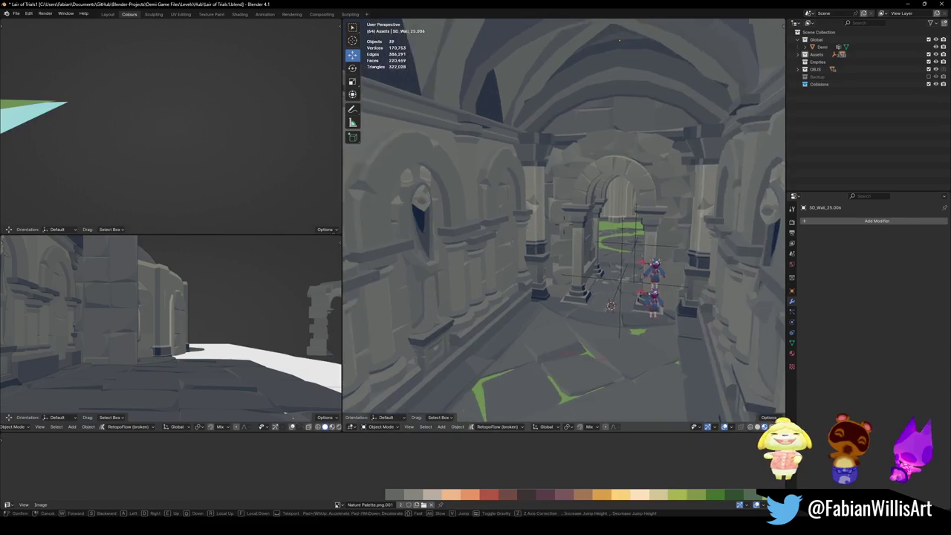
- Apply rotation and scale to both side wall pieces
left_click(564, 223)
left_click(654, 223, "shift")
key("ctrl+a")
left_click(637, 237)
- Flip all normals of the red statue so it faces outward
key("shift+grave")
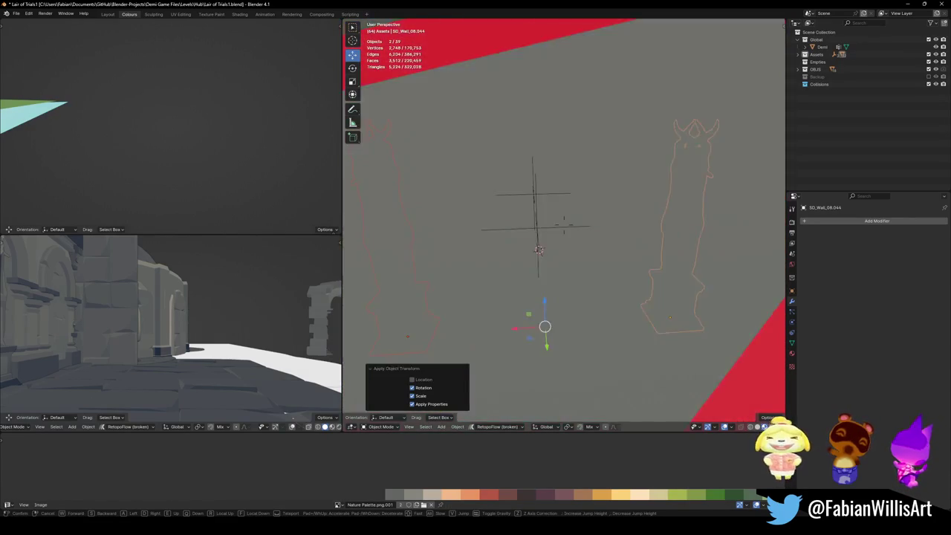
left_click(659, 225)
key("Tab")
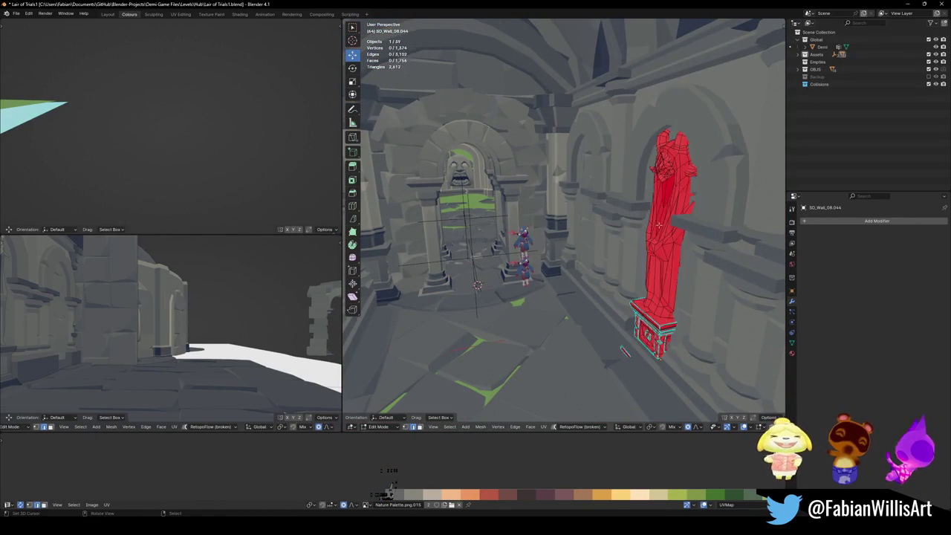
key("a")
key("alt+n")
left_click(658, 229)
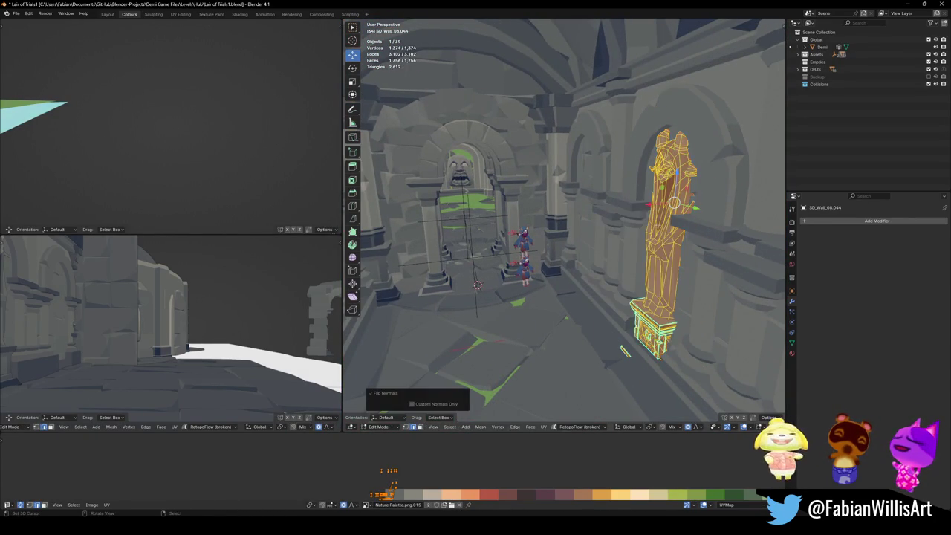
key("Tab")
- Walk along the corridor and test an X-axis move on the wall pillar piece, then cancel
key("shift+grave")
key("w")
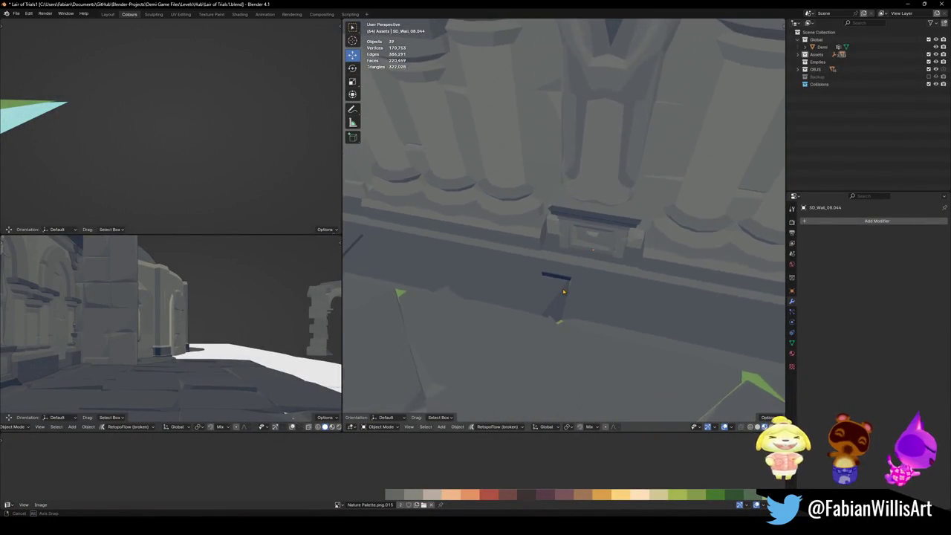
left_click(579, 272)
left_click(601, 270)
key("g")
key("x")
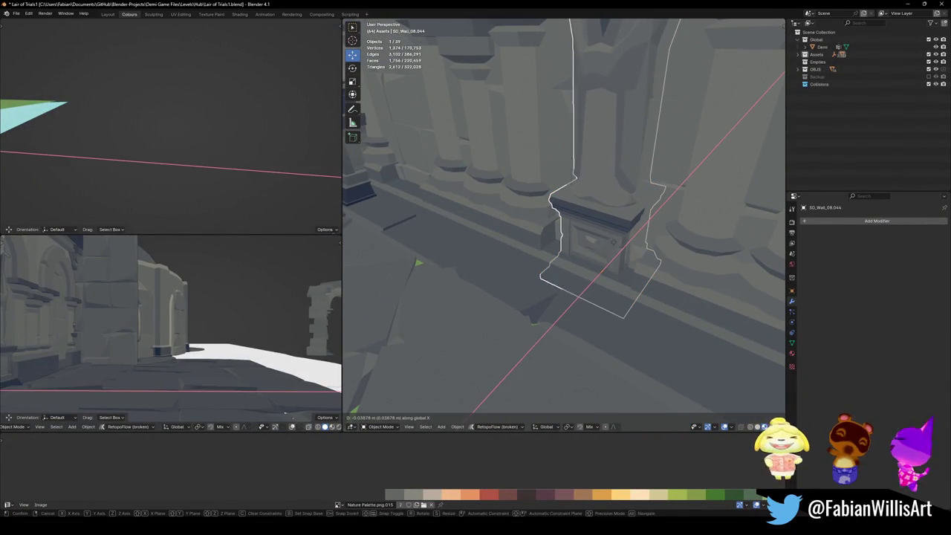
key("Escape")
- Walk back to a centred corridor view and select the statue on the right wall
key("shift+grave")
key("s")
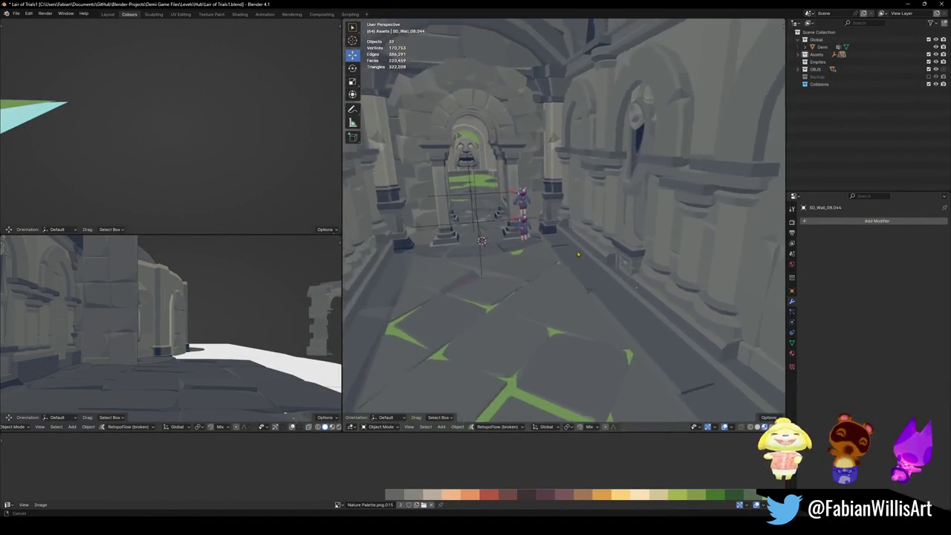
left_click(590, 261)
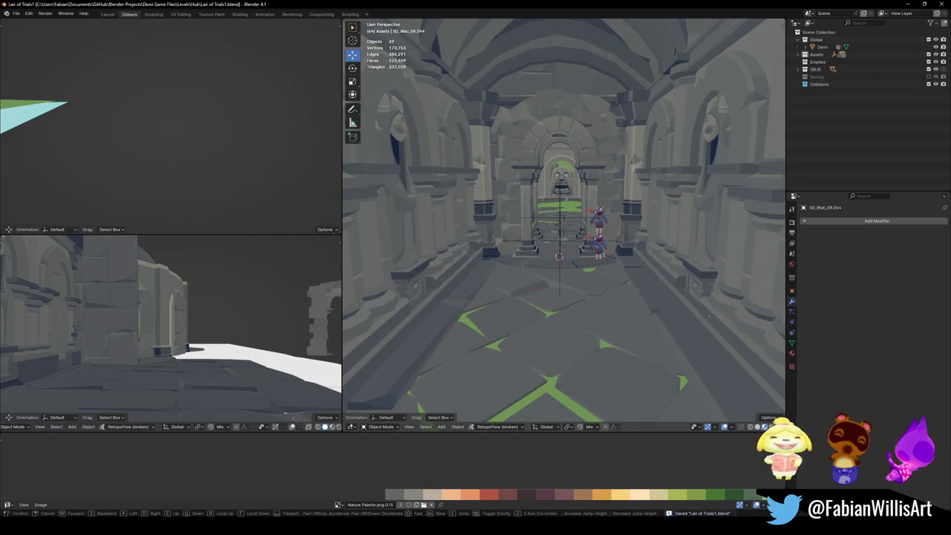
left_click(709, 315)
- Shift both corridor wall statues along the X axis in Edit Mode, then deselect them
key("Tab")
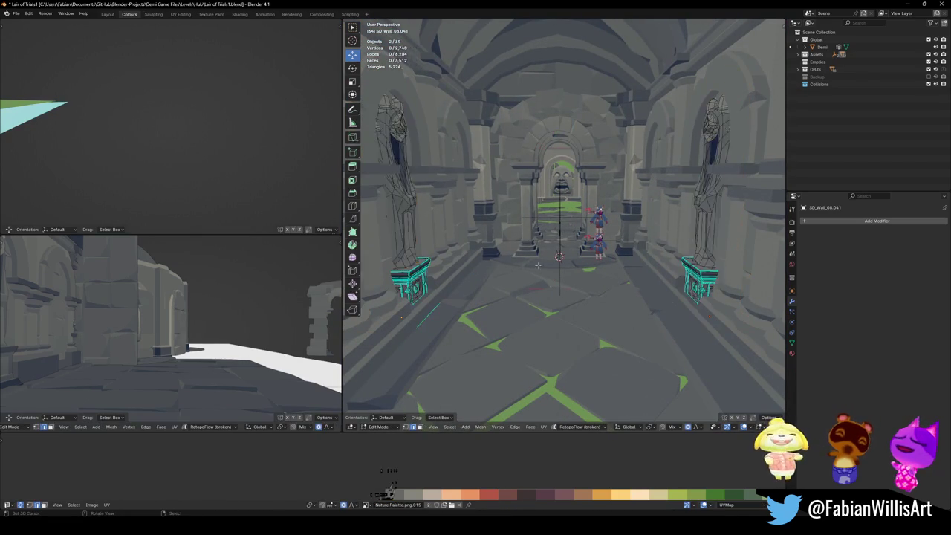
key("g")
key("x")
key("Escape")
key("Tab")
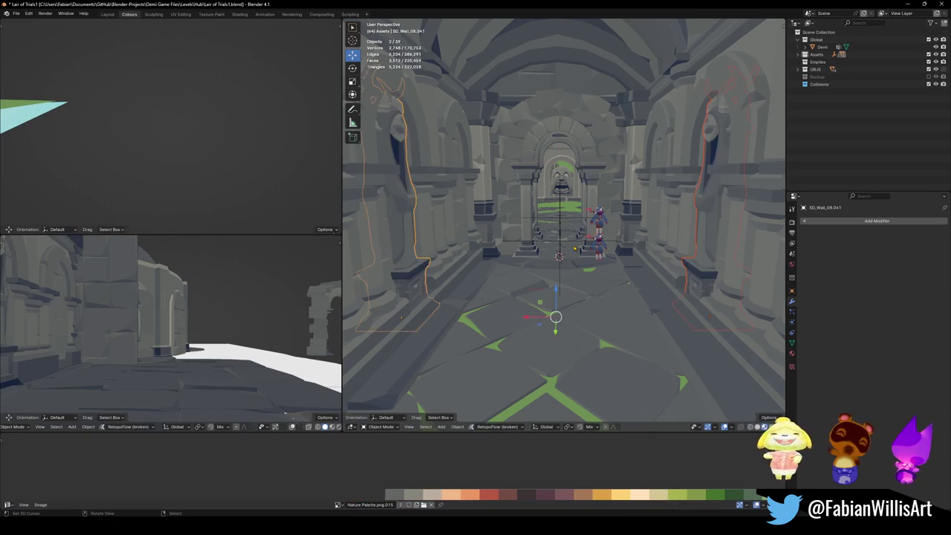
left_click(416, 260)
left_click(706, 298)
left_click(420, 267, "shift")
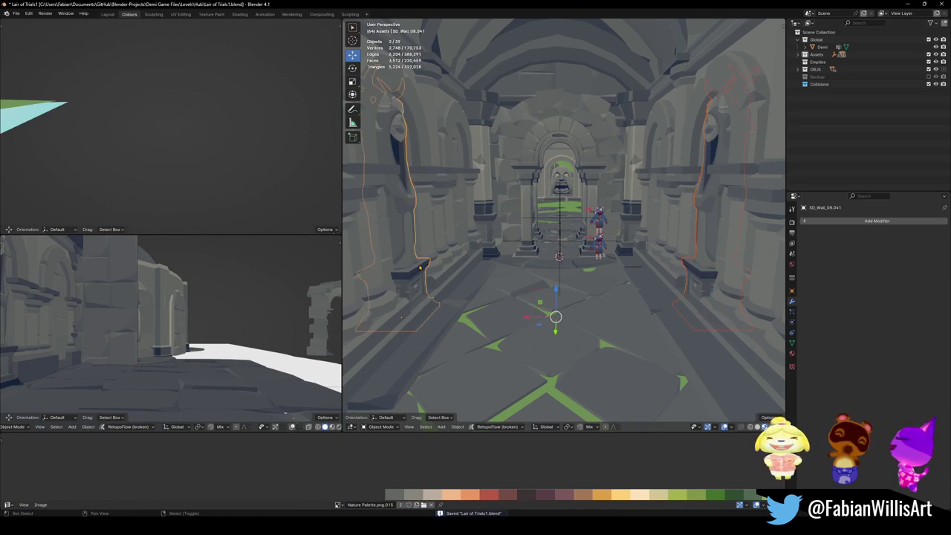
key("alt+a")
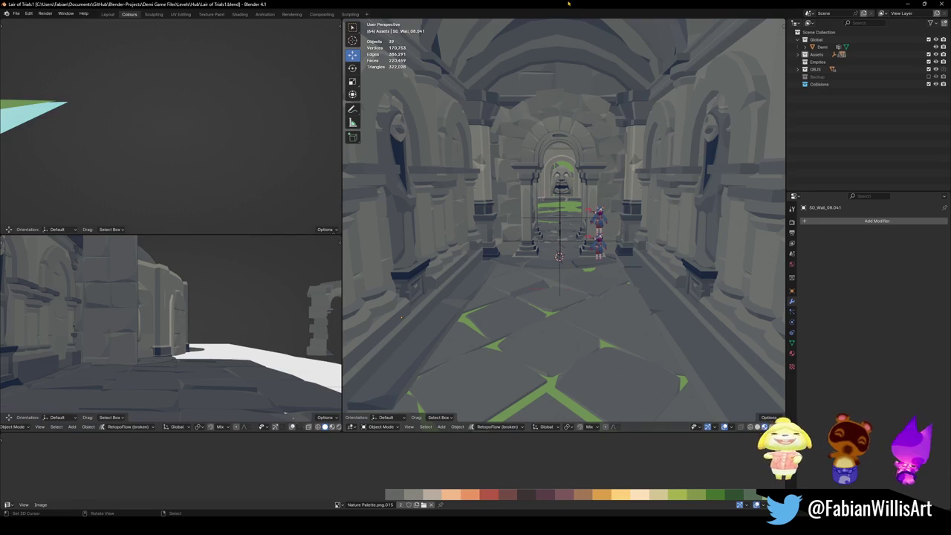
scroll(401, 318, "up", 1)
key("a")
key("alt+a")
key("ctrl+s")
key("shift+grave")
key("w")
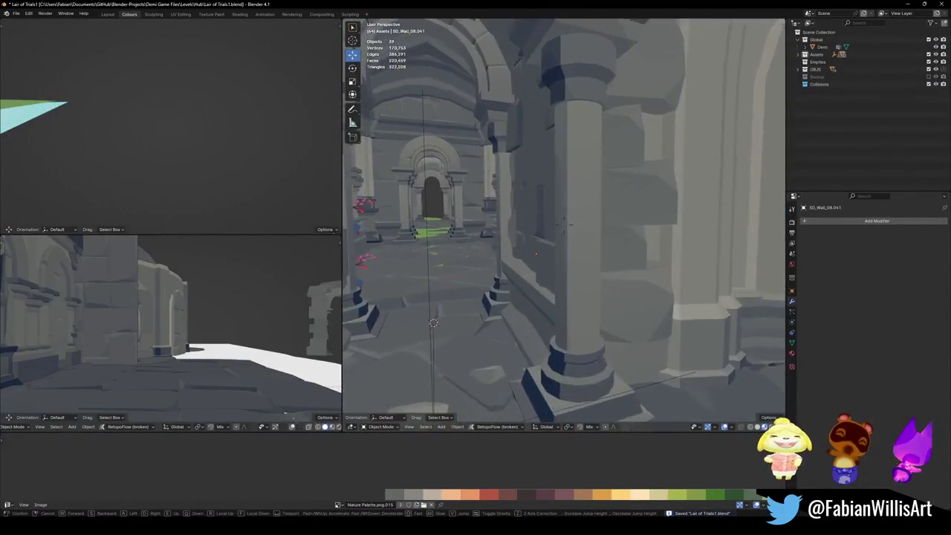
key("Escape")
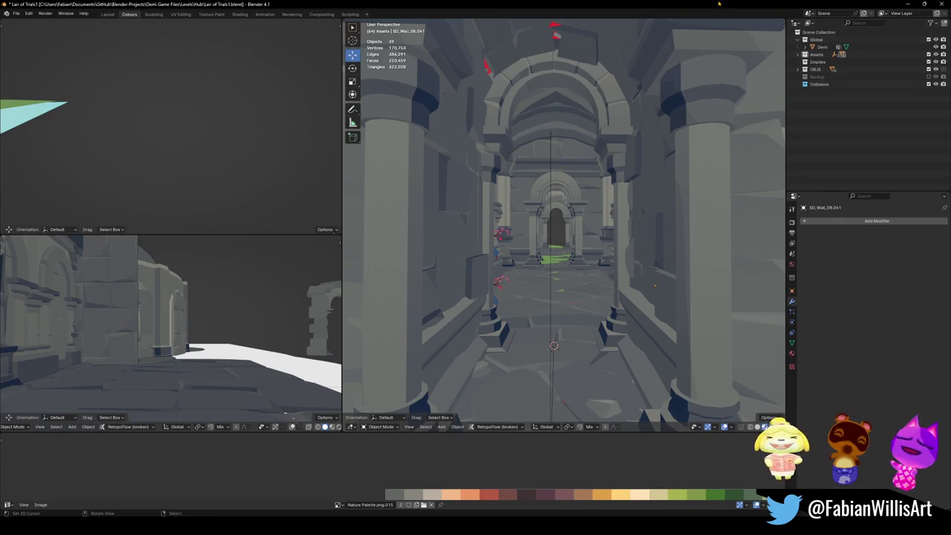
key("ctrl+s")
key("shift+grave")
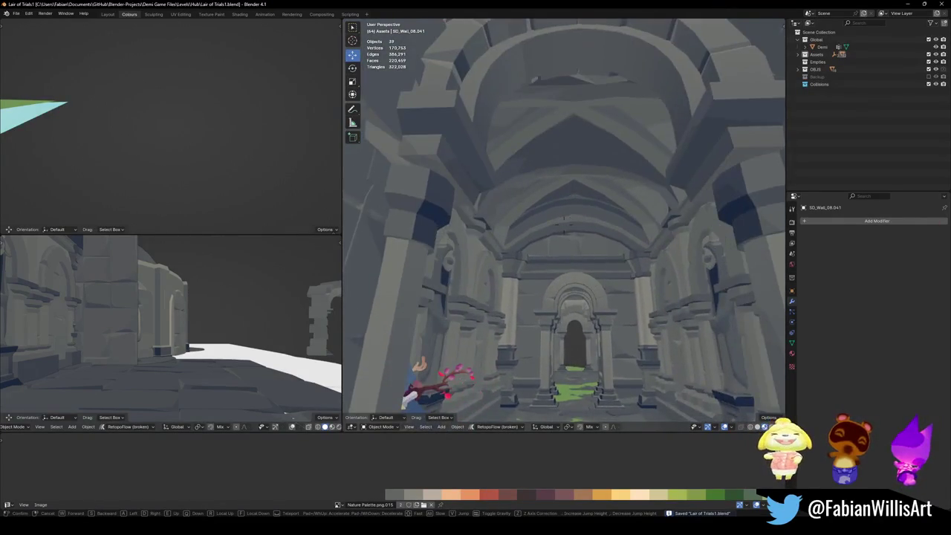
key("w")
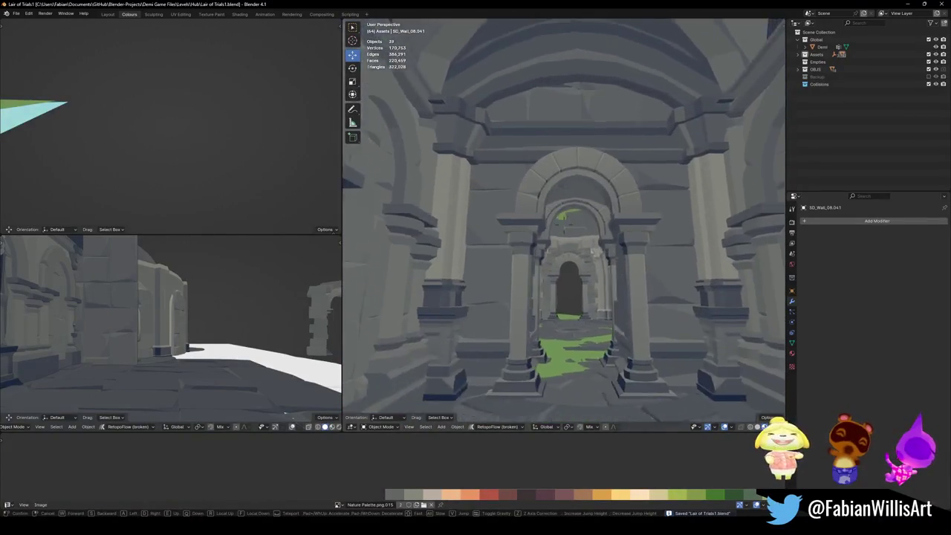
key("Escape")
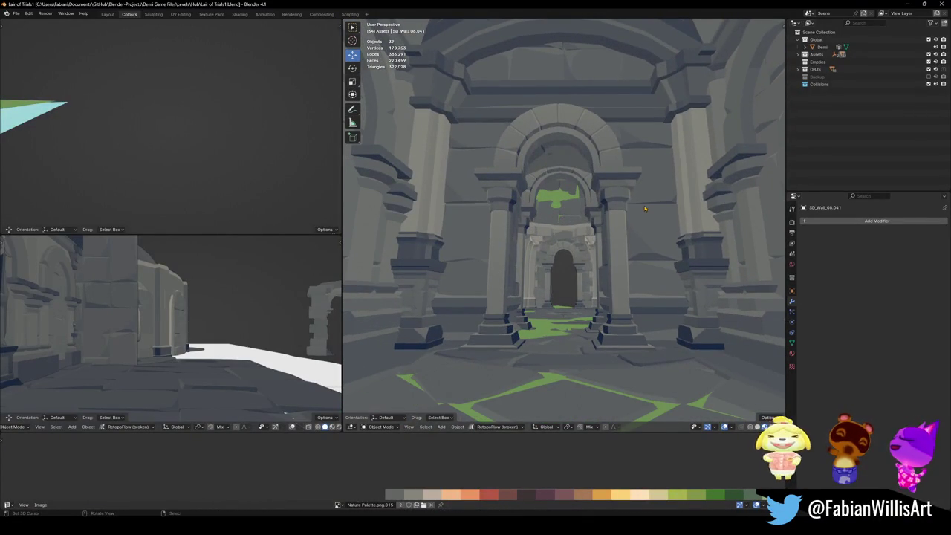
key("shift+grave")
key("w")
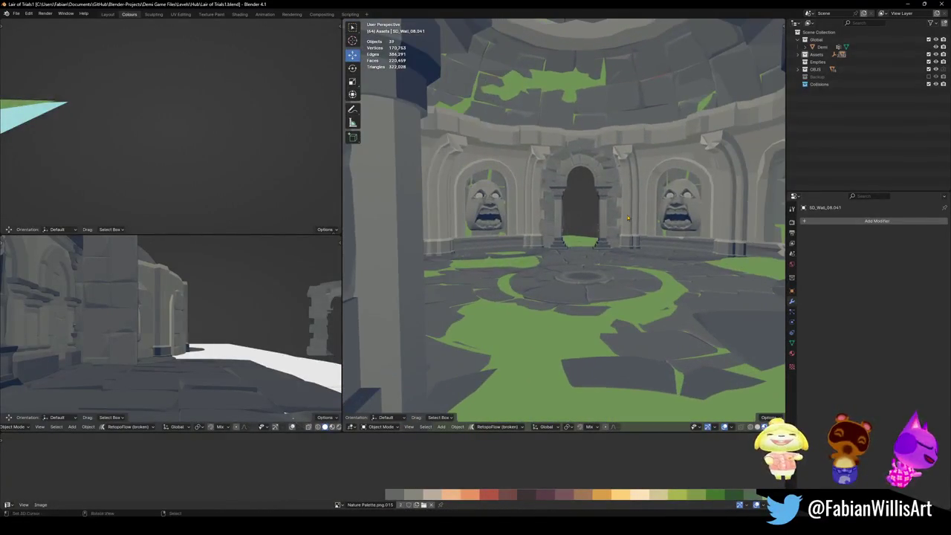
key("shift+grave")
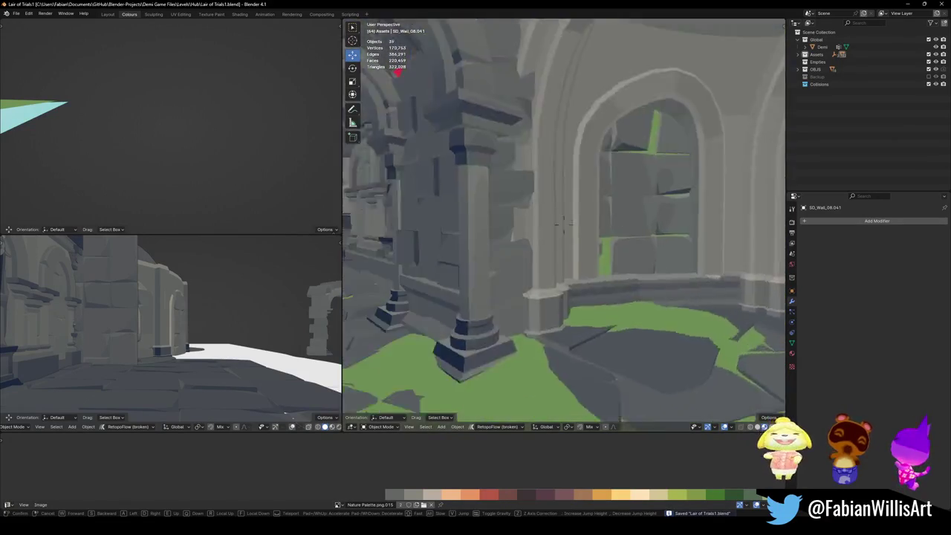
key("w")
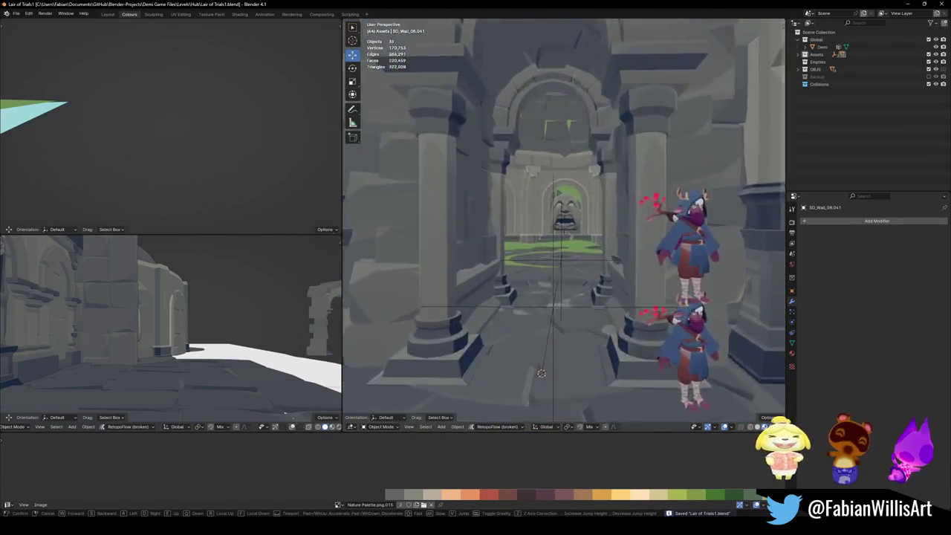
key("s")
key("Return")
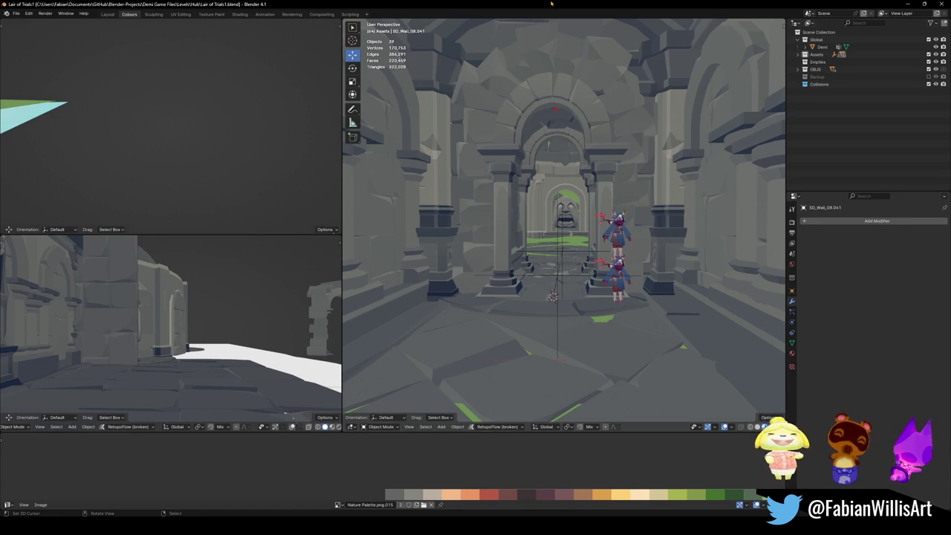
key("shift+grave")
key("w")
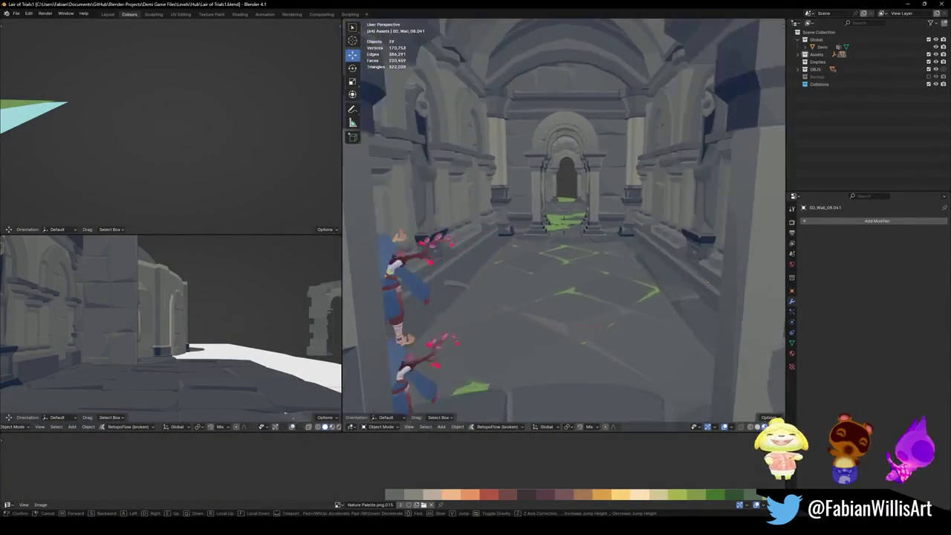
left_click(530, 214)
key("shift+grave")
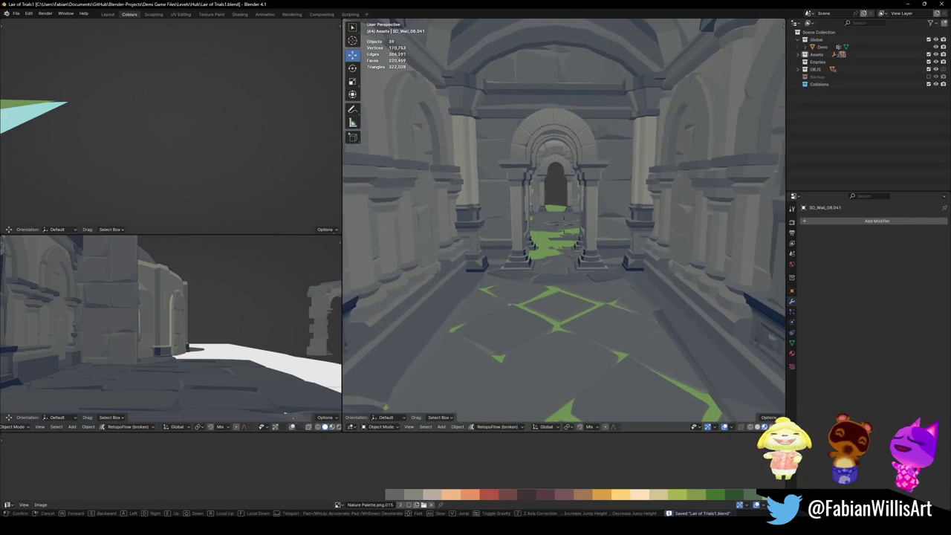
key("w")
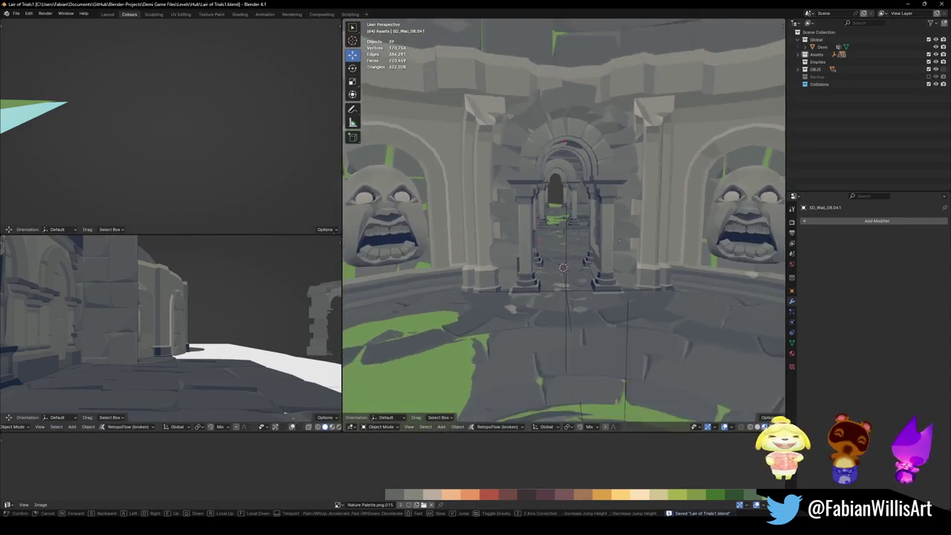
key("space")
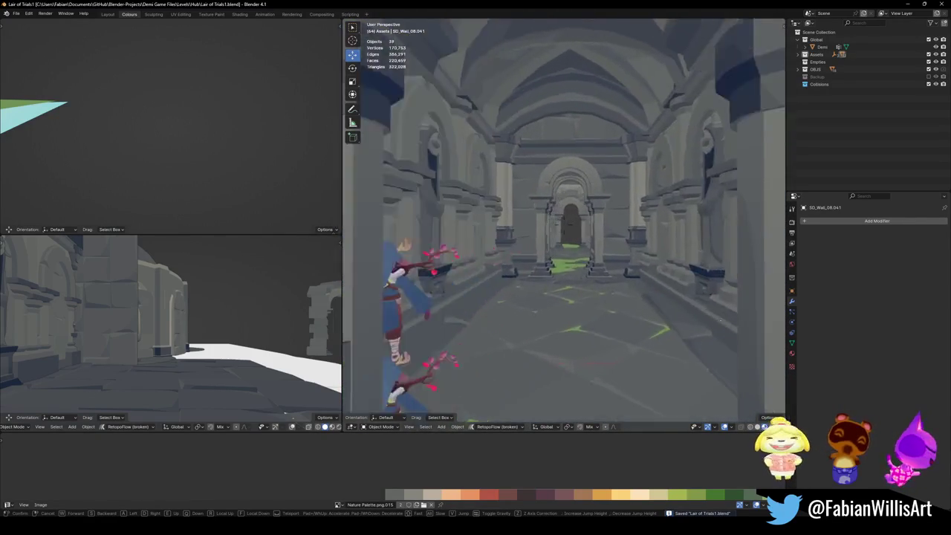
key("w")
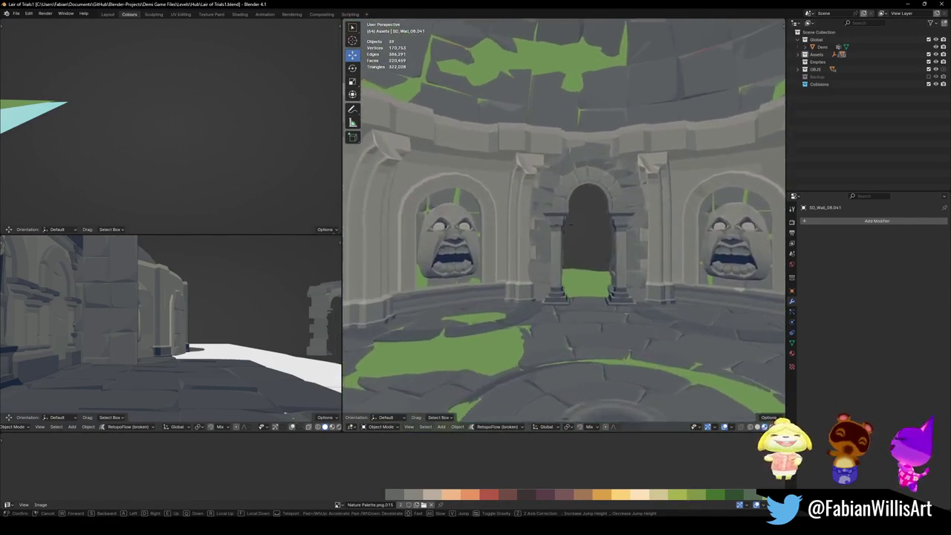
key("w")
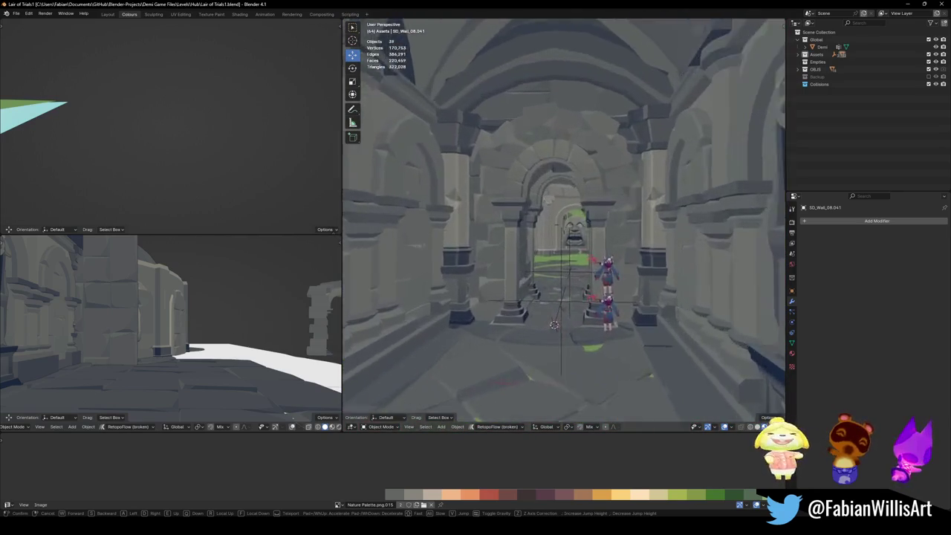
key("w")
key("Escape")
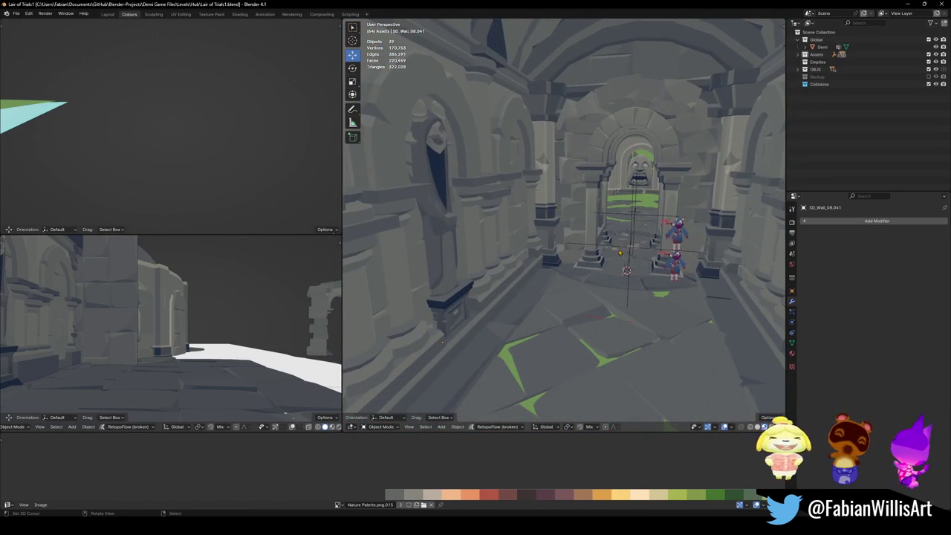
left_click(624, 247)
- Parent archway Cube.075 to Empty.003 with Object (Keep Transform), then save
left_click(623, 246)
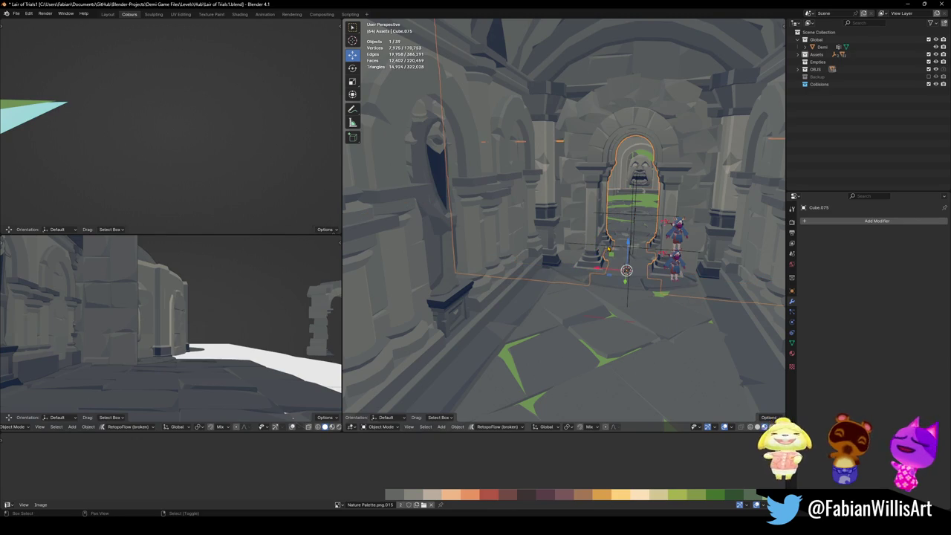
left_click(628, 258, "shift")
key("ctrl+p")
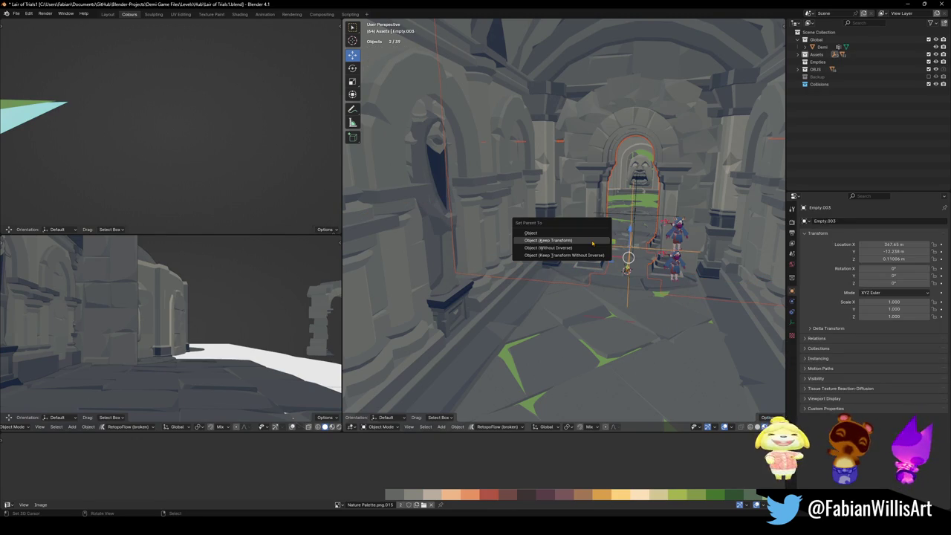
left_click(592, 241)
left_click(604, 247)
key("ctrl+s")
- Inspect Empty.003 and nearby props, then walk down the arched hall toward SD_Wall_25.004
left_click(604, 247)
mouse_move(604, 246)
middle_mouse_down()
mouse_move(579, 237)
mouse_move(687, 232)
middle_mouse_up()
scroll(580, 237, "up", 5)
scroll(580, 237, "down", 5)
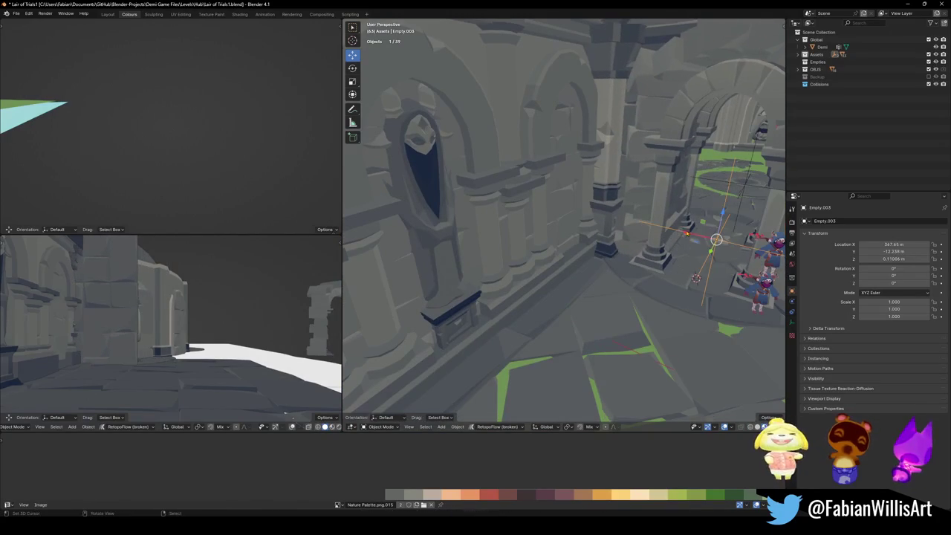
left_click(574, 228)
left_click(454, 253)
middle_click_drag(454, 252, 517, 275)
left_click(550, 226)
key("shift+grave")
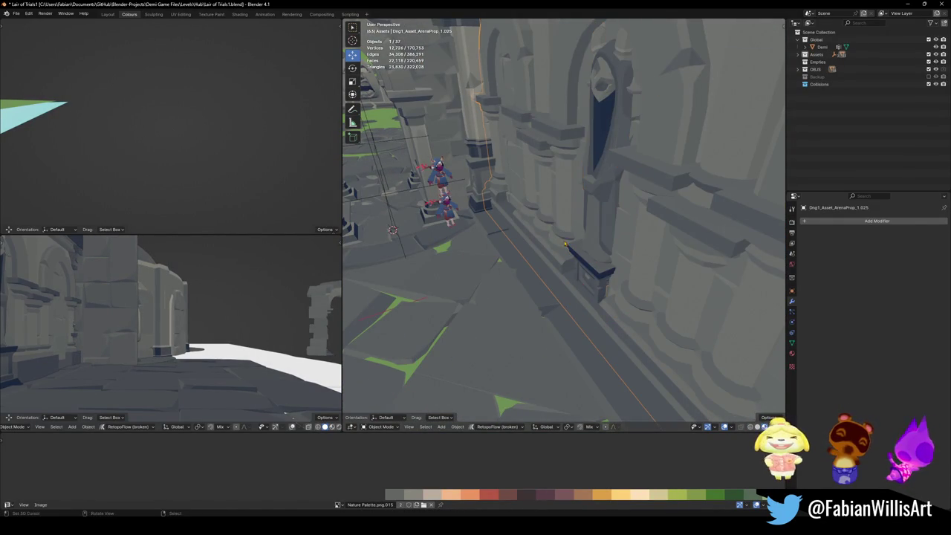
key("w")
left_click(546, 259)
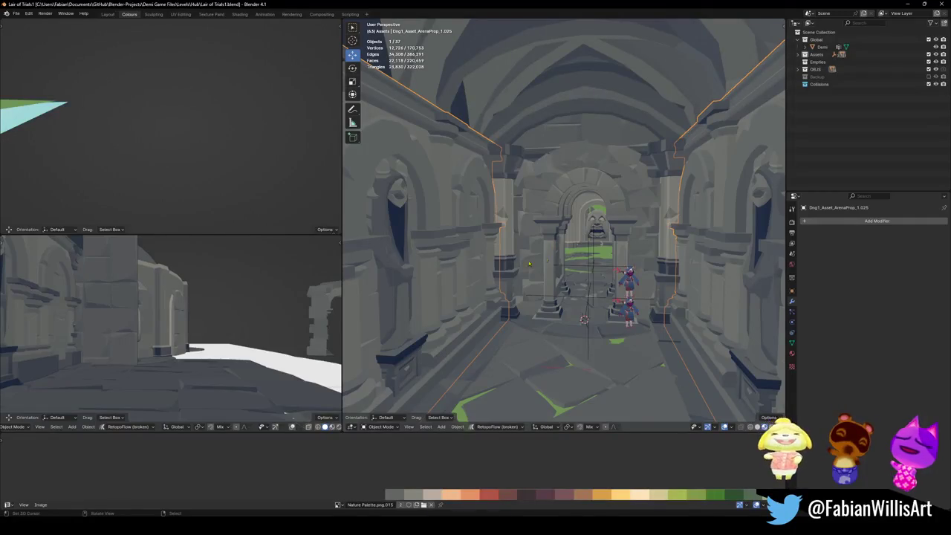
- Parent arched wall SD_Wall_25.004 to Empty.003, keeping its transform, and save
left_click(491, 109, "shift")
left_click(488, 104, "shift")
left_click(484, 99, "shift")
left_click(482, 94, "shift")
left_click(482, 95)
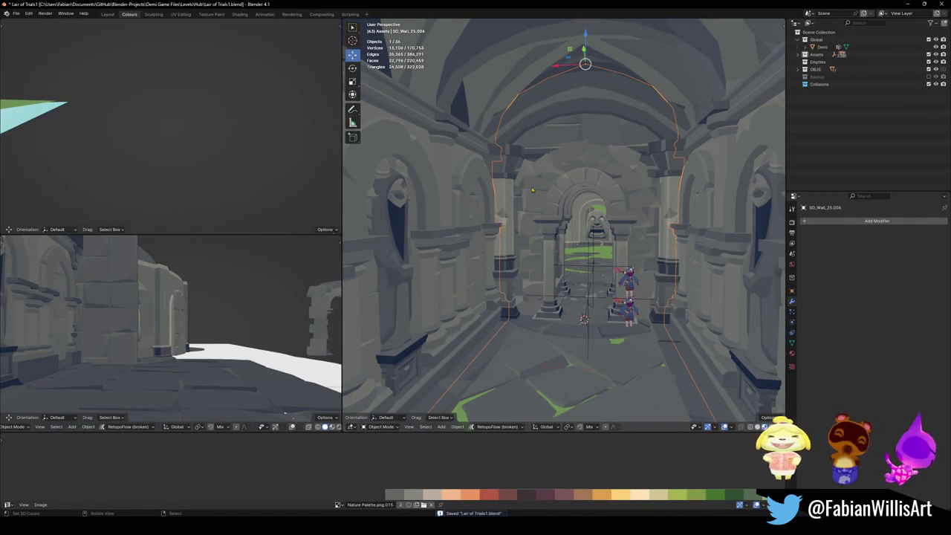
left_click(584, 298, "shift")
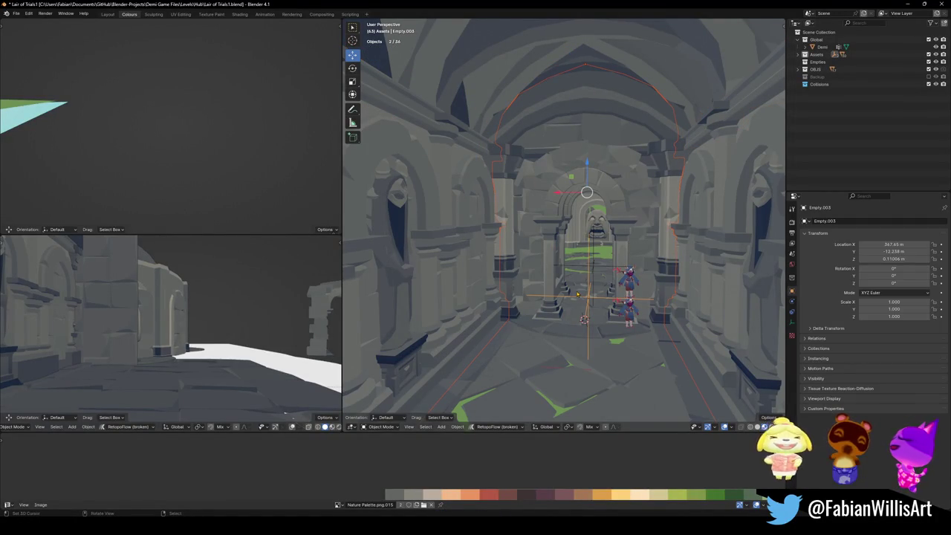
key("ctrl+p")
left_click(577, 294)
key("ctrl+s")
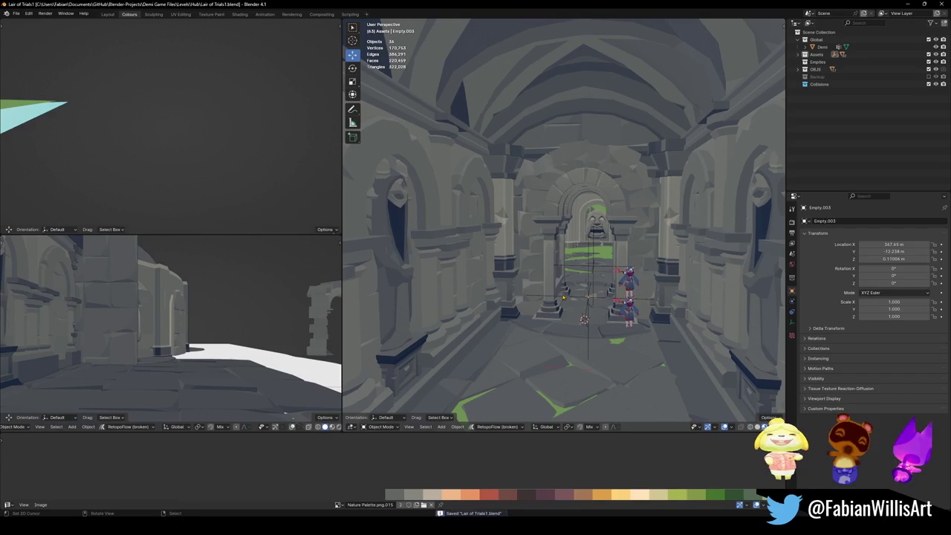
- Check Cube.075 and Empty.003, then fly through the arches to the stone face
left_click(570, 298)
left_click(584, 299)
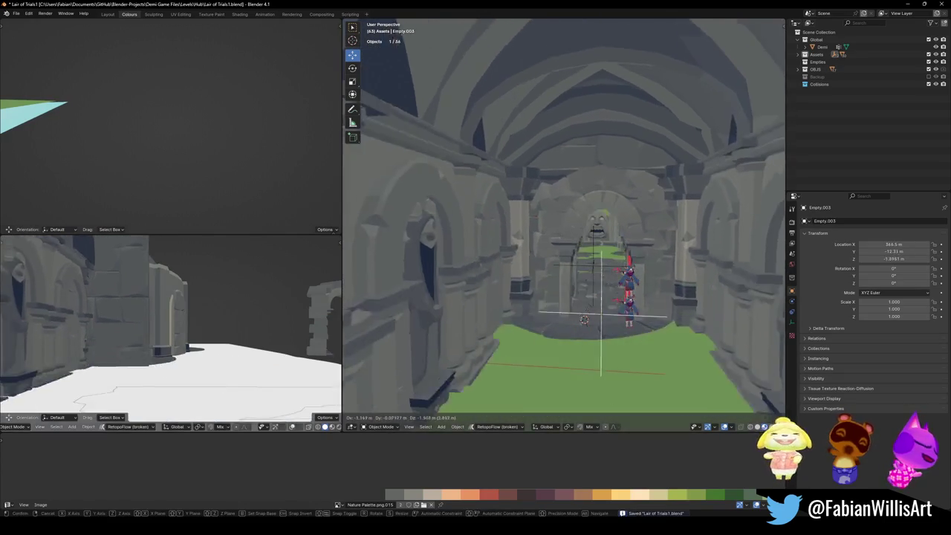
key("shift+grave")
key("s")
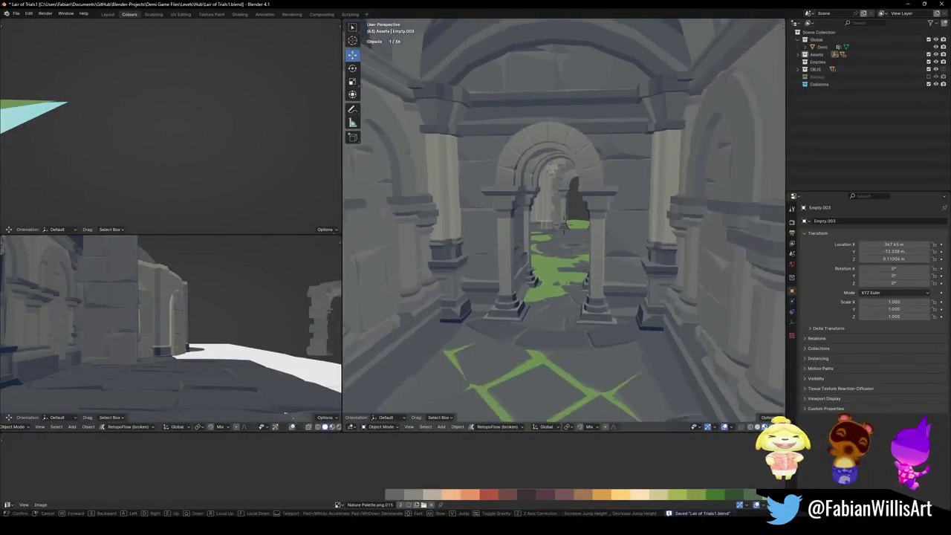
key("w")
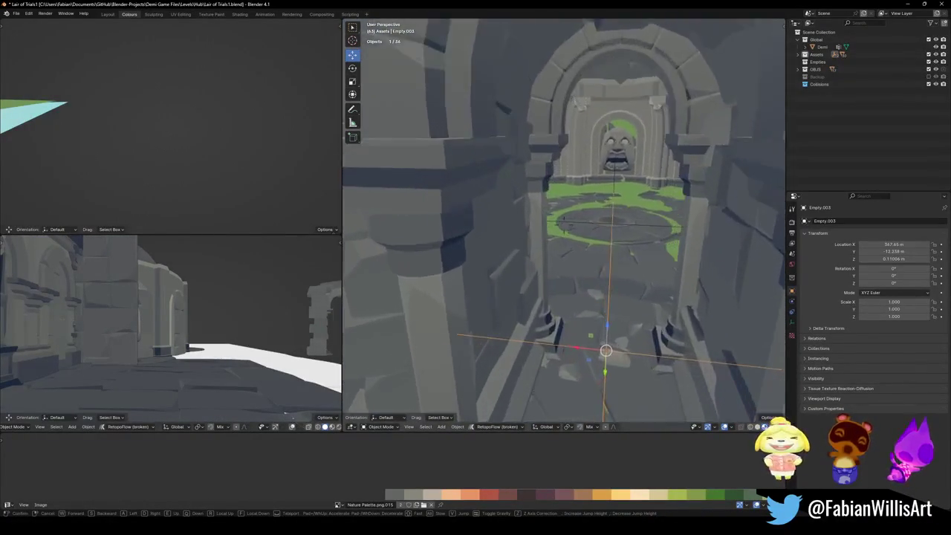
left_click(563, 223)
left_click(640, 289)
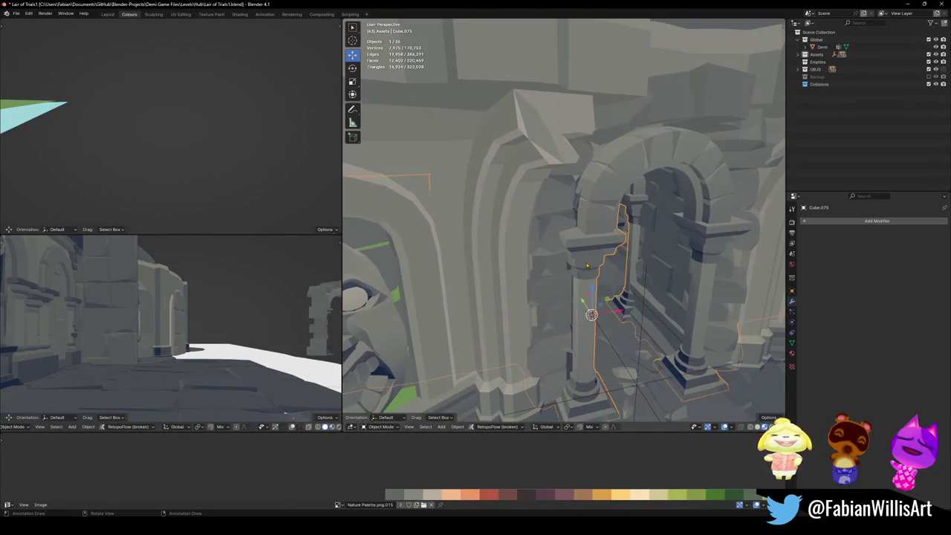
- Delete the old arch, stairs prop, right-side wall piece and old arch Cube.026 from the corridor
key("shift+grave")
key("s")
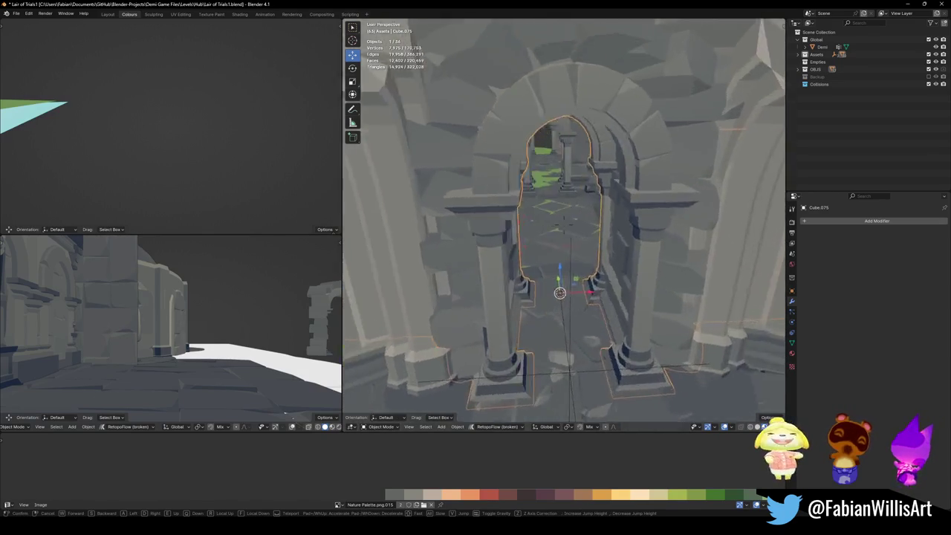
key("w")
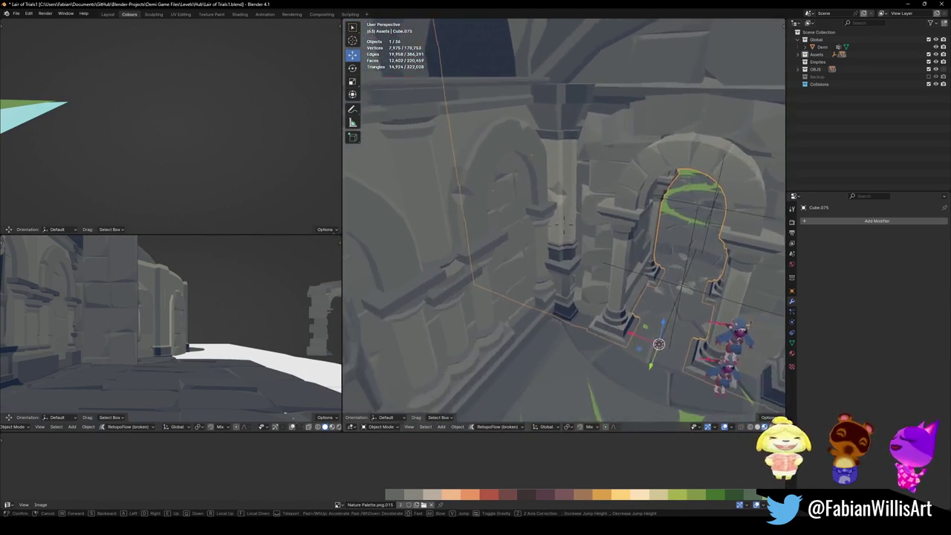
left_click(612, 222)
middle_click_drag(613, 222, 648, 240)
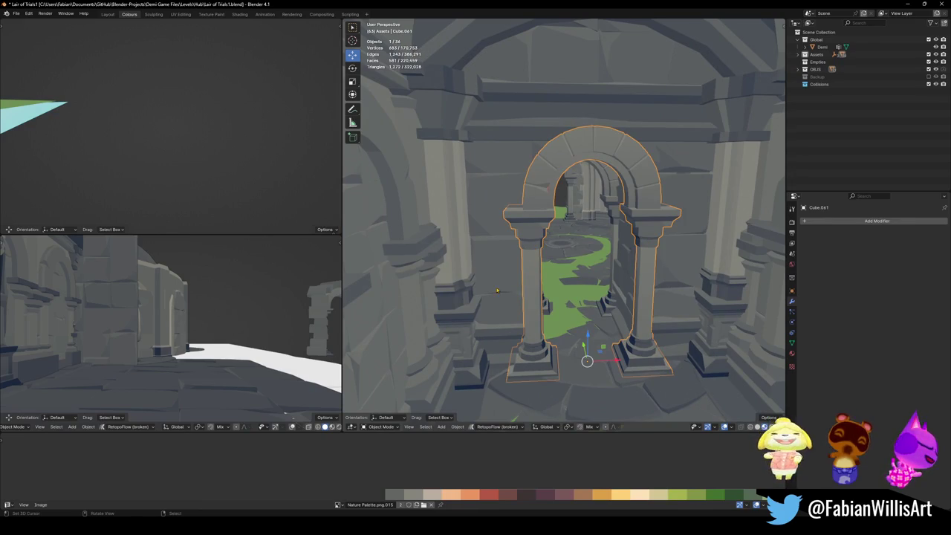
key("Delete")
left_click(511, 336)
key("Delete")
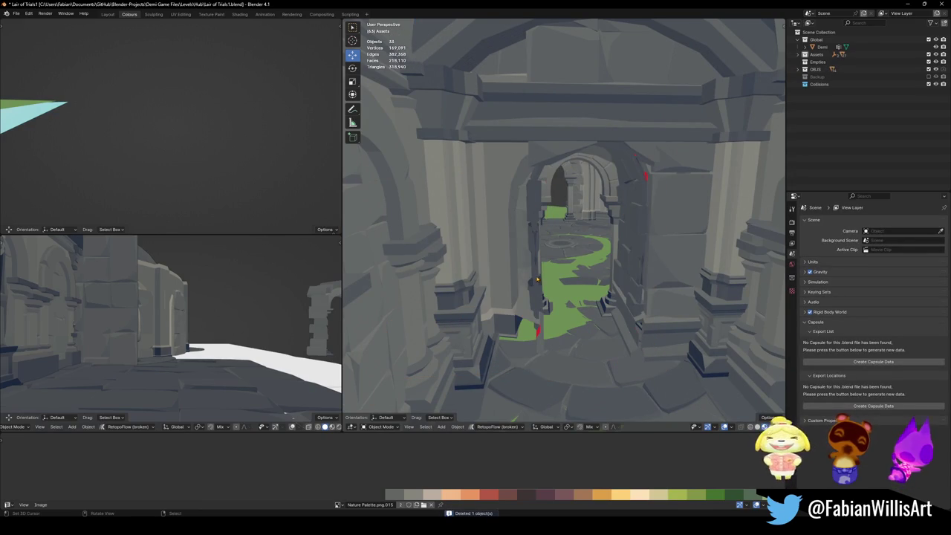
key("Delete")
left_click(630, 275)
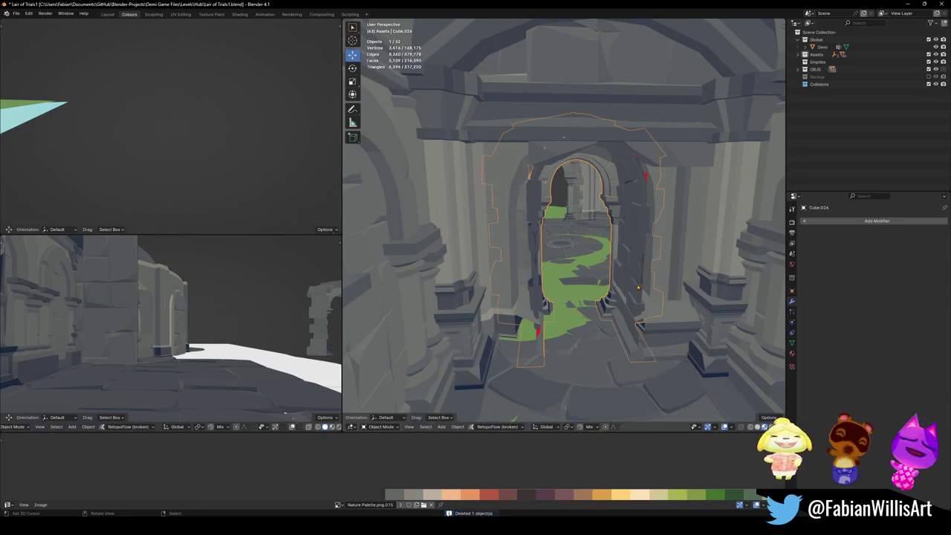
key("Delete")
- Delete the red prop past the doorway and save
mouse_move(626, 260)
middle_mouse_down()
mouse_move(681, 235)
mouse_move(565, 312)
mouse_move(609, 272)
mouse_move(614, 203)
middle_mouse_up()
scroll(627, 228, "up", 3)
left_click(563, 315)
key("KP_Decimal")
key("Delete")
scroll(607, 292, "down", 5)
key("ctrl+s")
- Remove the ceiling beams and the ceiling arch, saving along the way
left_click(614, 203)
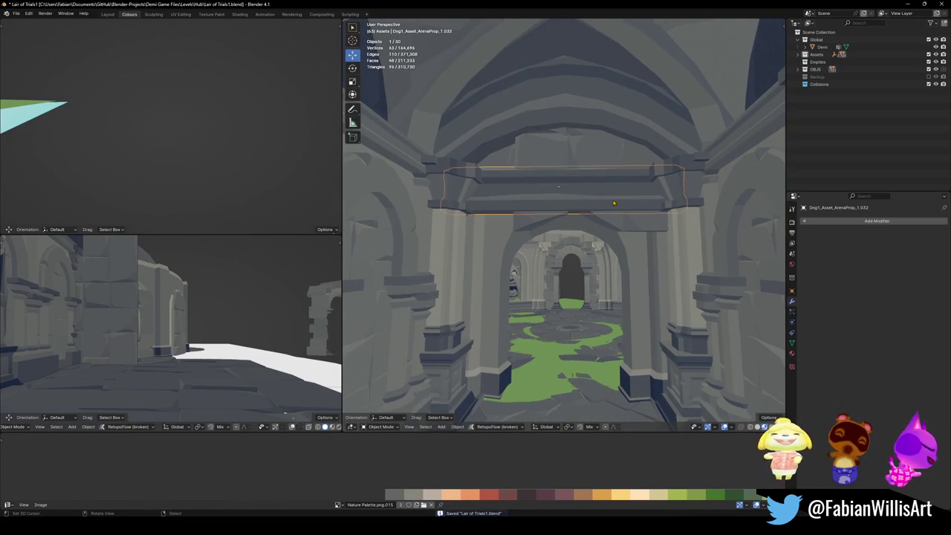
key("Delete")
key("ctrl+s")
middle_click_drag(560, 195, 580, 179)
left_click(580, 179)
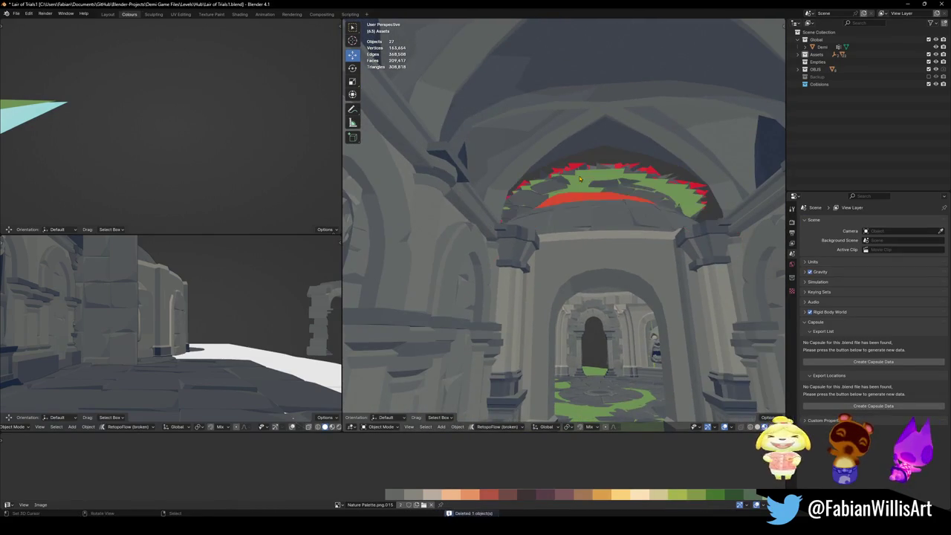
key("Delete")
- Walk through to the next archway and select the converted arch
key("shift+grave")
key("w")
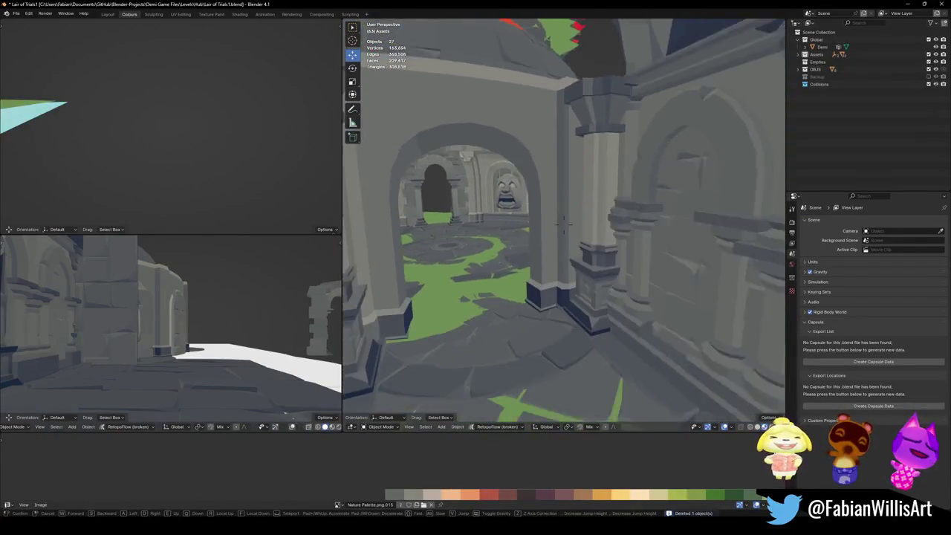
key("ctrl+s")
left_click(572, 223)
left_click(573, 223)
- Duplicate the converted arch along Y and drop the copy into the doorway
key("shift+d")
key("y")
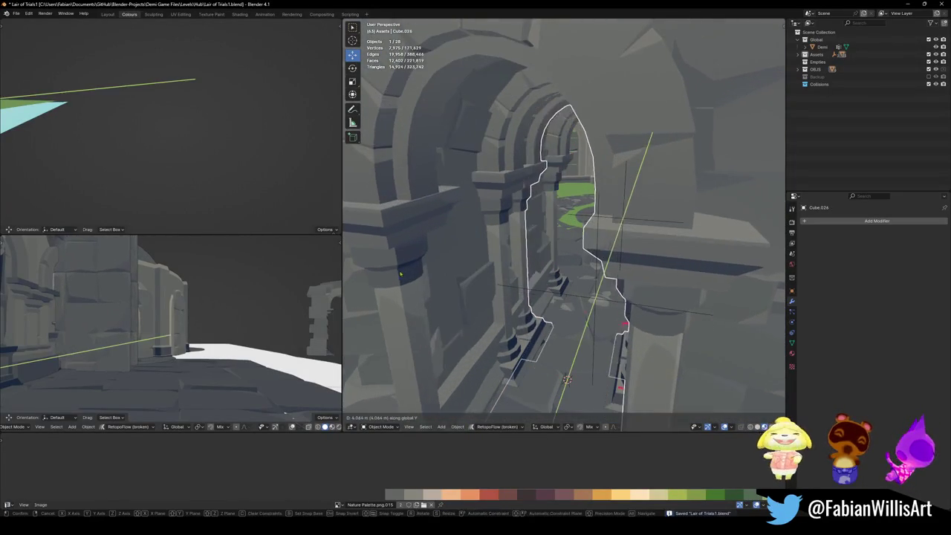
left_click(567, 379)
key("shift+grave")
key("w")
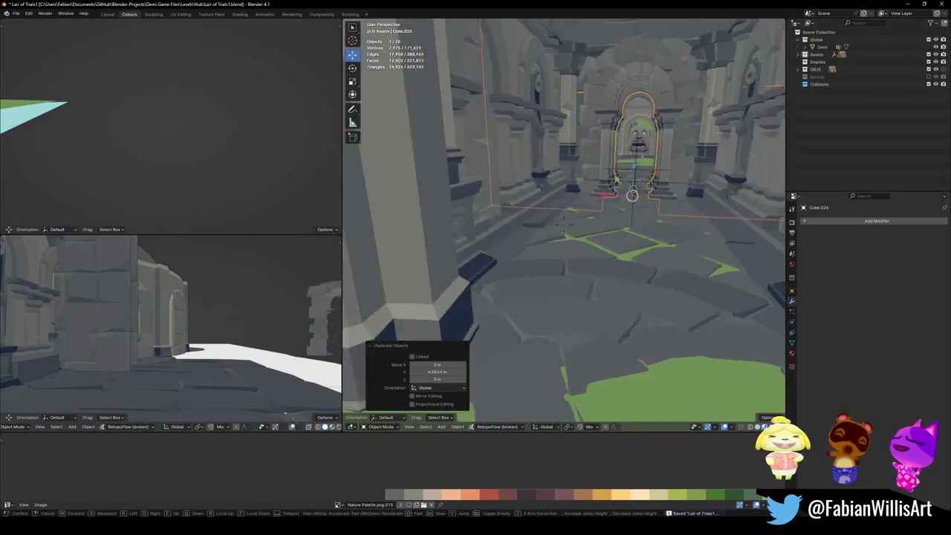
left_click(624, 195)
key("g")
key("y")
left_click(487, 296)
- Mirror the duplicate arch across Y and reposition it along Y in the doorway
key("ctrl+m")
key("y")
left_click(467, 288)
key("g")
key("y")
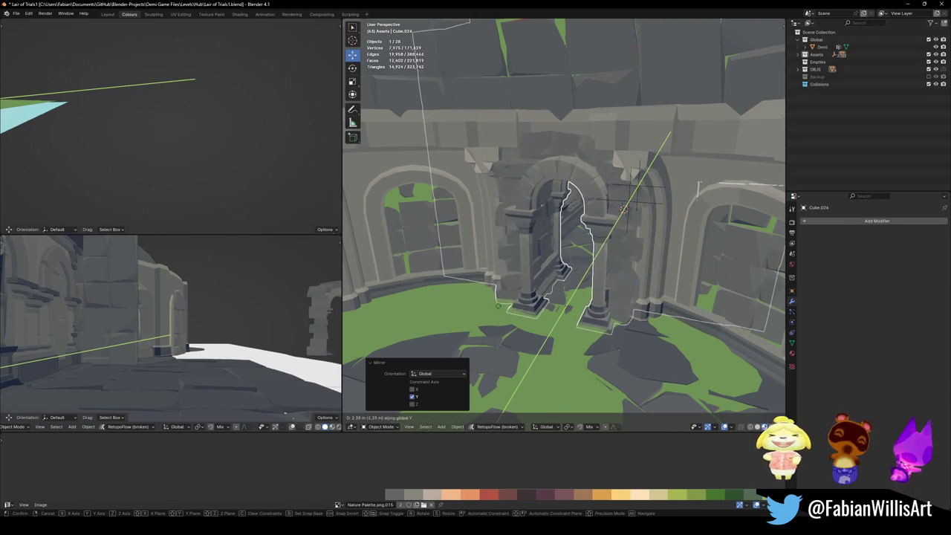
left_click(591, 285)
- Nudge the arch along Y into its final position
key("shift+grave")
key("w")
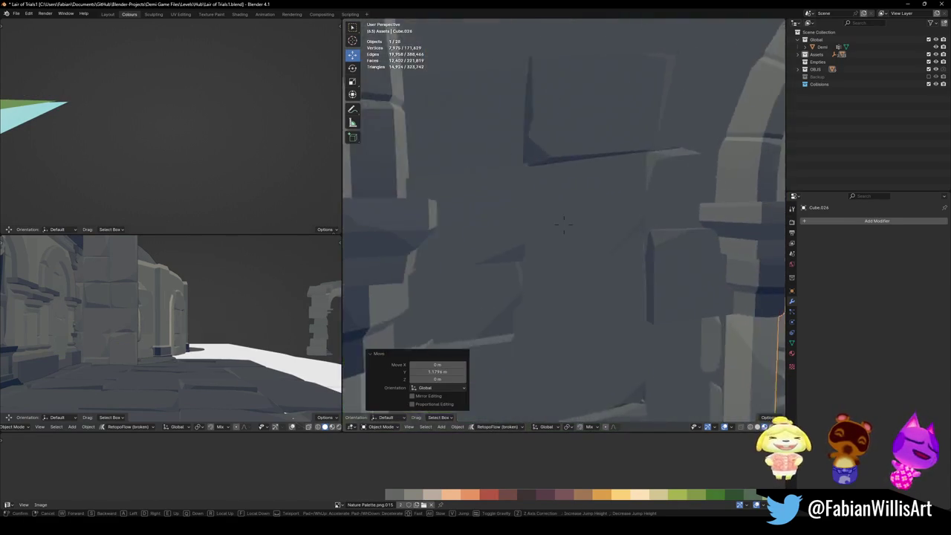
key("Return")
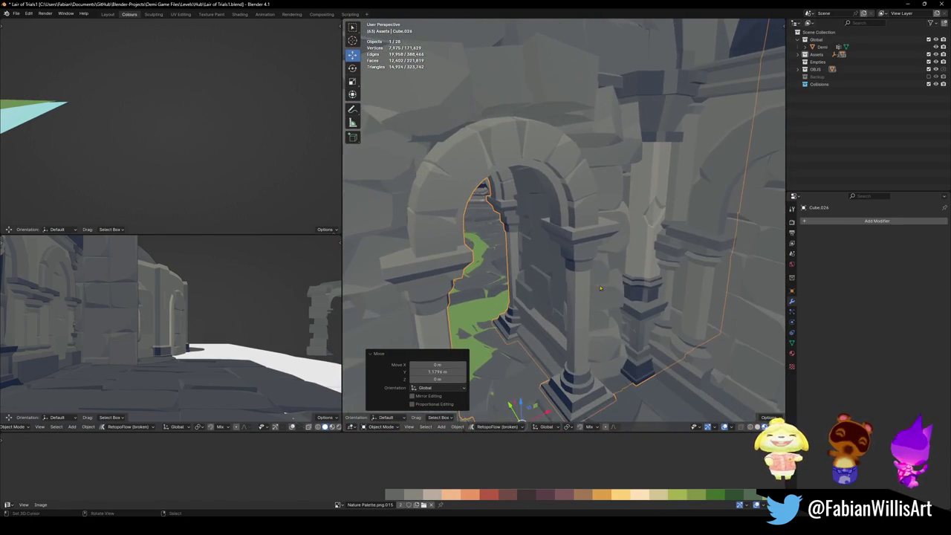
key("g")
key("y")
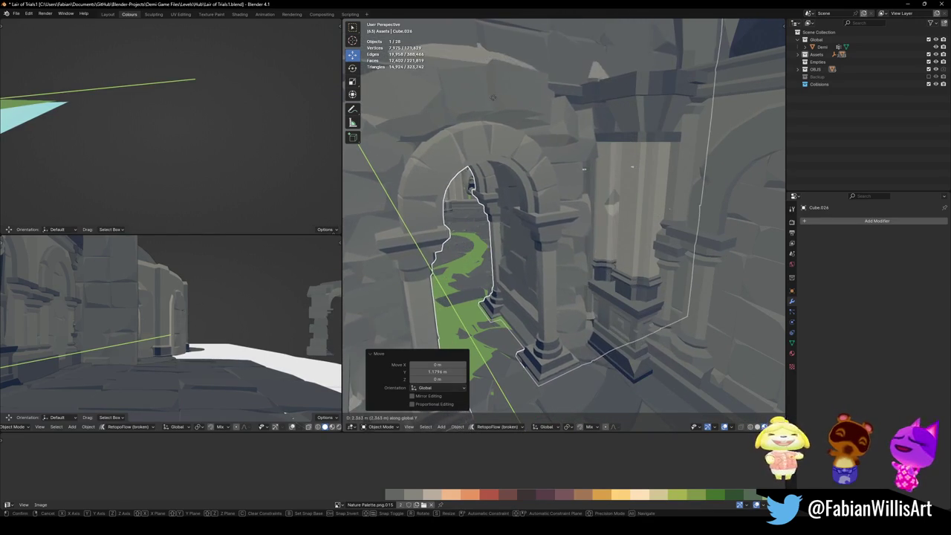
left_click(727, 195)
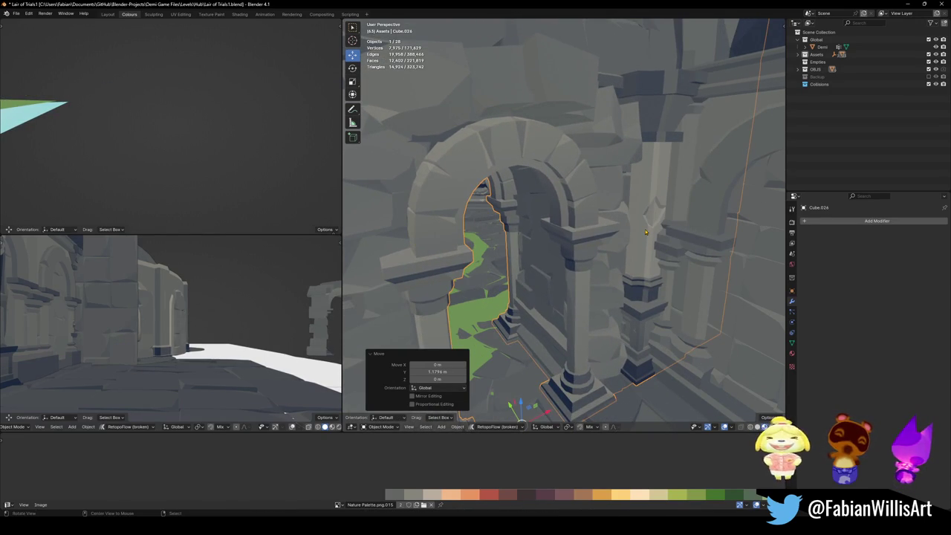
- Inspect wall SD_Wall_25.004 in local view, leaving it unmoved
mouse_move(648, 240)
middle_mouse_down()
mouse_move(640, 208)
mouse_move(640, 216)
middle_mouse_up()
key("alt+a")
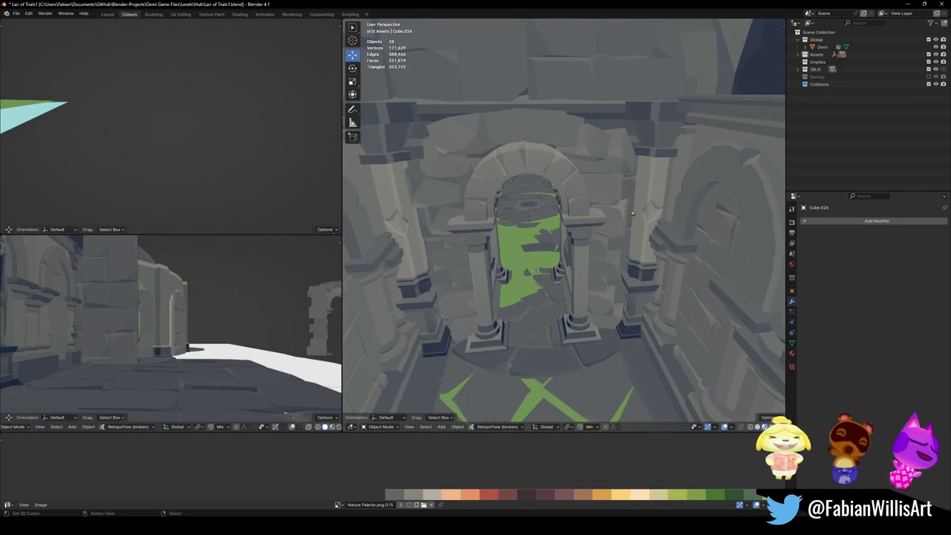
left_click(677, 213)
key("KP_Divide")
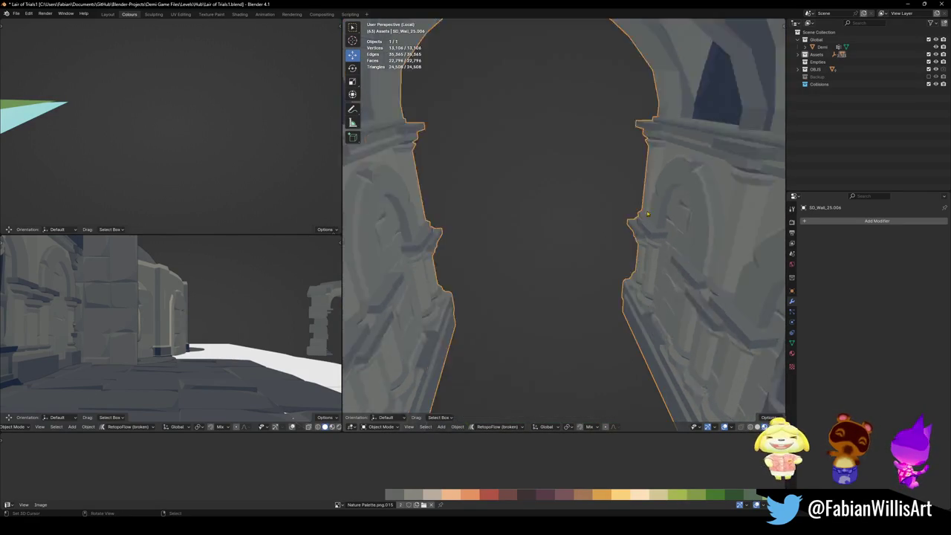
key("KP_Divide")
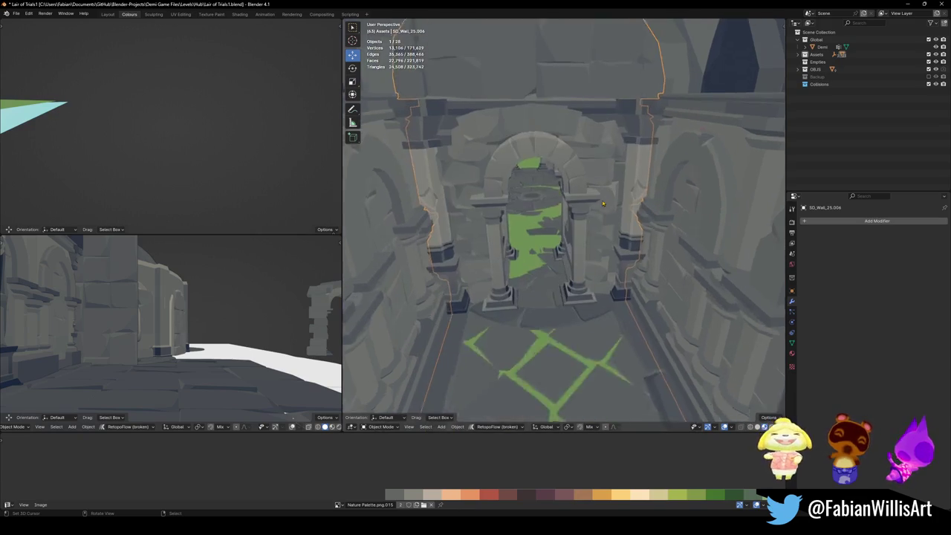
key("g")
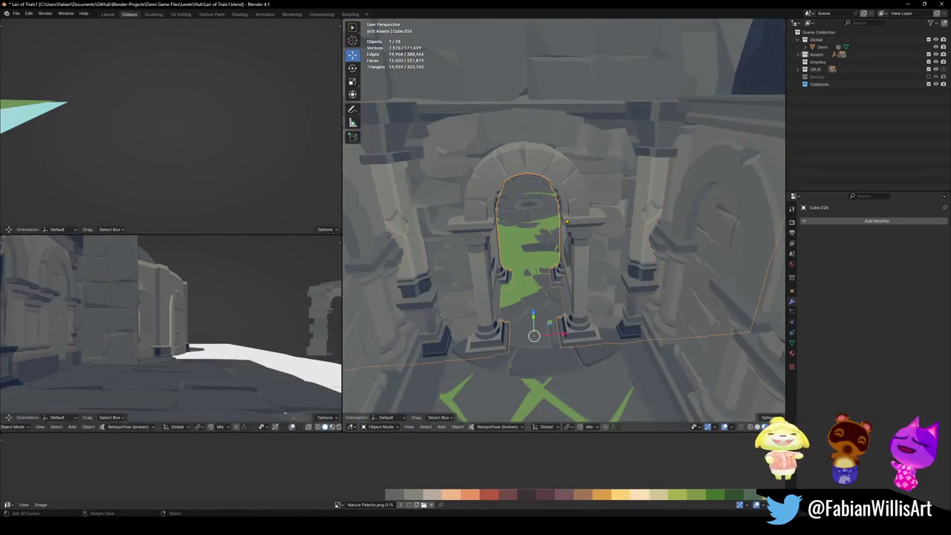
key("Escape")
- Delete pillar wall SD_Wall_08.033 and slide the archway along Y into that doorway, checking the fit
left_click(624, 240)
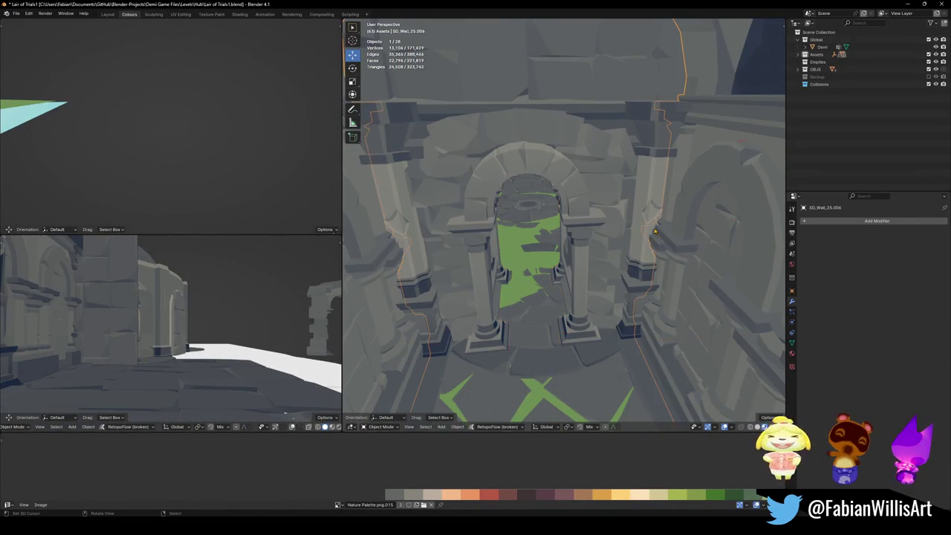
left_click(645, 214)
key("Delete")
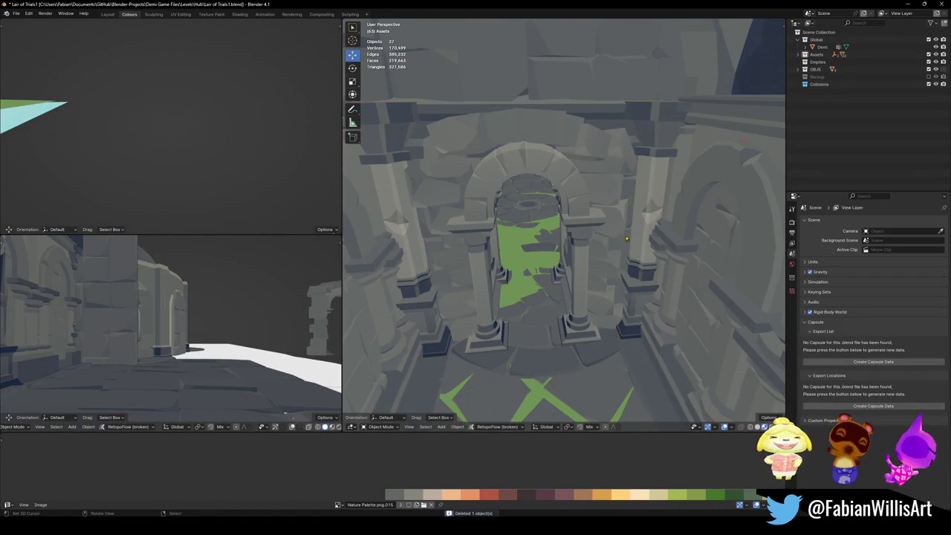
left_click(609, 255)
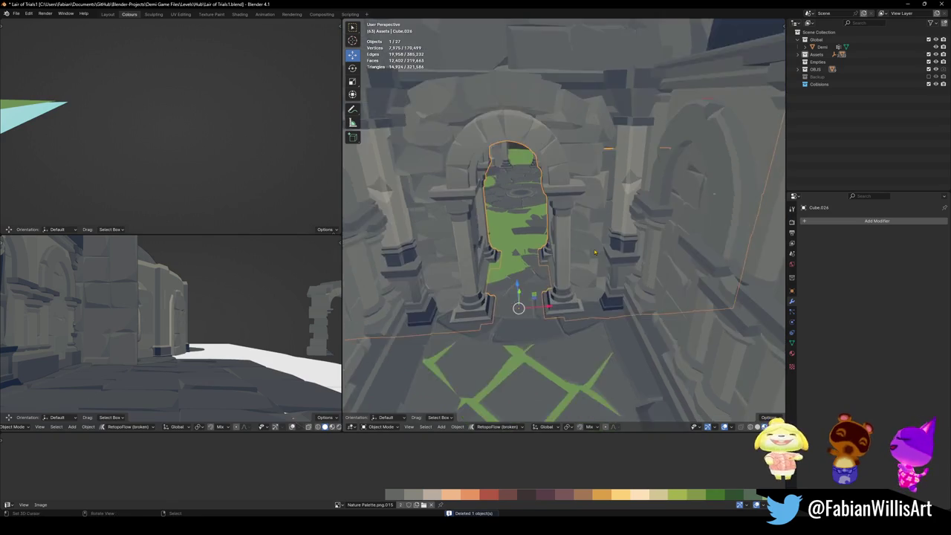
middle_click_drag(609, 255, 579, 249)
key("g")
key("y")
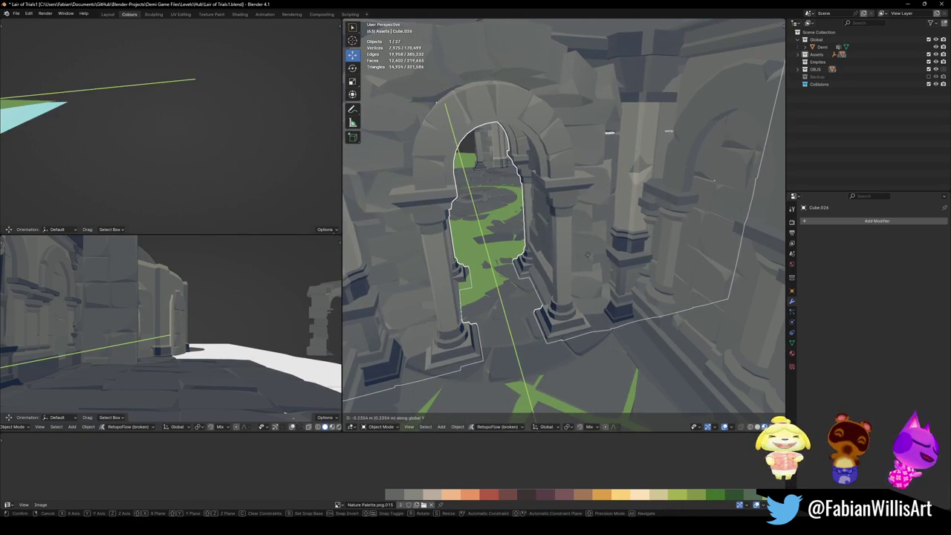
left_click(587, 255)
mouse_move(586, 255)
middle_mouse_down()
mouse_move(506, 235)
mouse_move(611, 201)
mouse_move(737, 226)
mouse_move(695, 232)
middle_mouse_up()
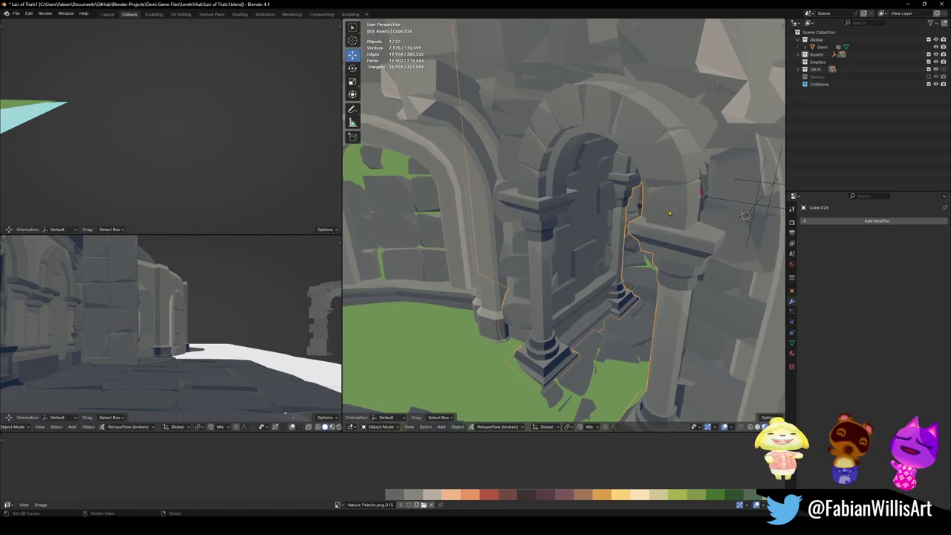
mouse_move(666, 249)
middle_mouse_down()
mouse_move(588, 236)
mouse_move(636, 221)
mouse_move(587, 238)
middle_mouse_up()
scroll(587, 238, "up", 5)
- In Edit Mode, try moving the archway's protruding edge along Y proportionally, then undo the bulge
left_click(569, 245)
key("Tab")
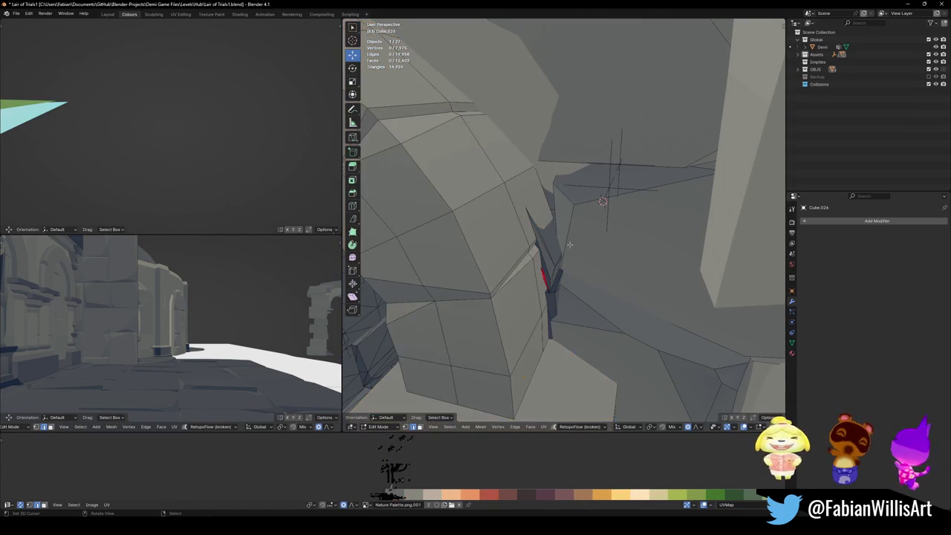
left_click(569, 243)
key("g")
key("y")
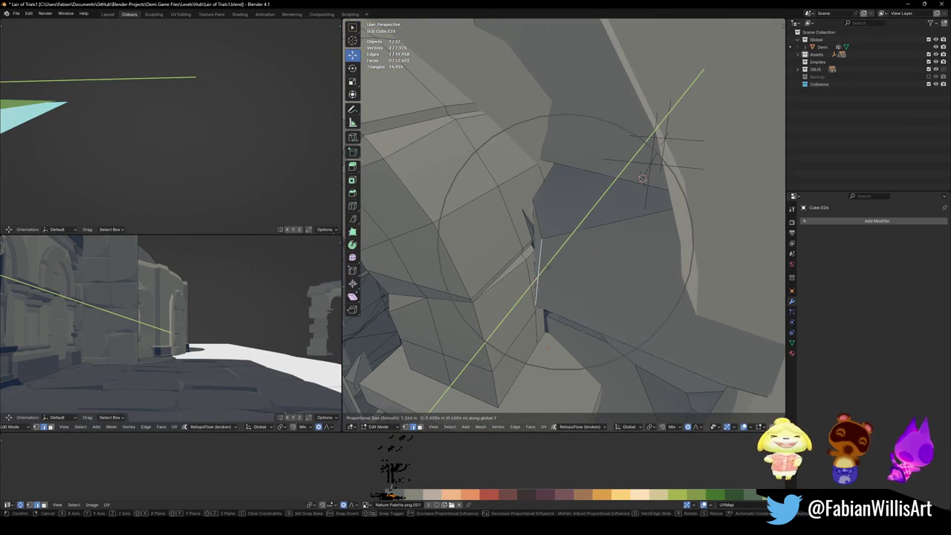
scroll(544, 269, "down", 9)
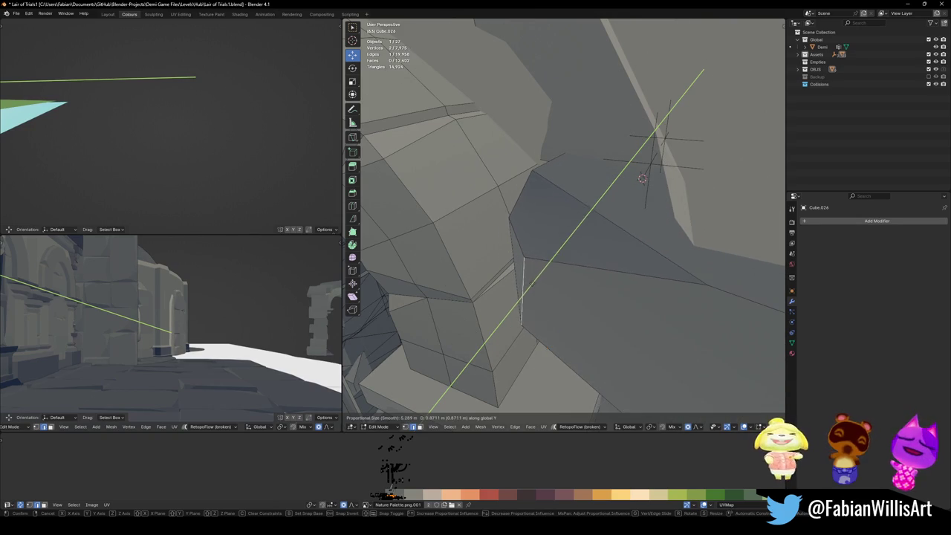
left_click(532, 283)
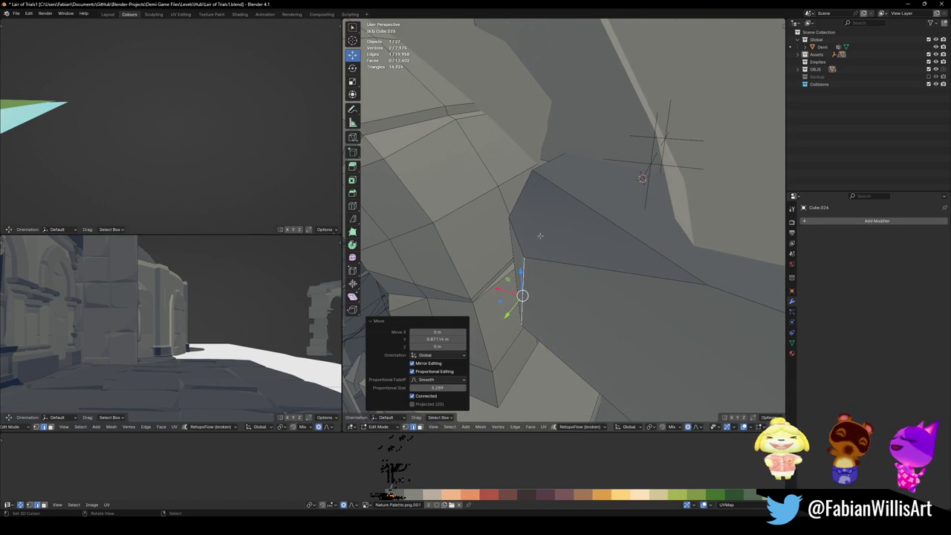
scroll(539, 236, "down", 5)
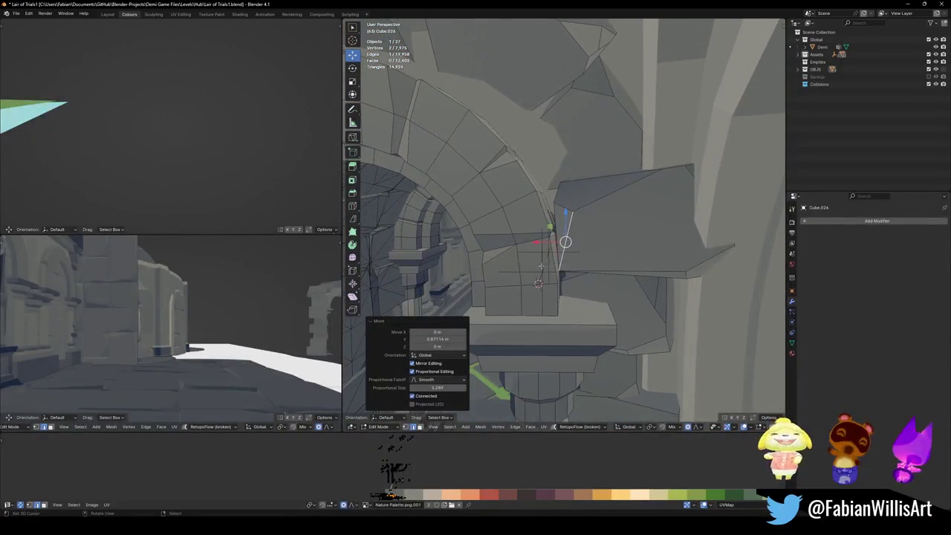
key("ctrl+z")
key("ctrl+z")
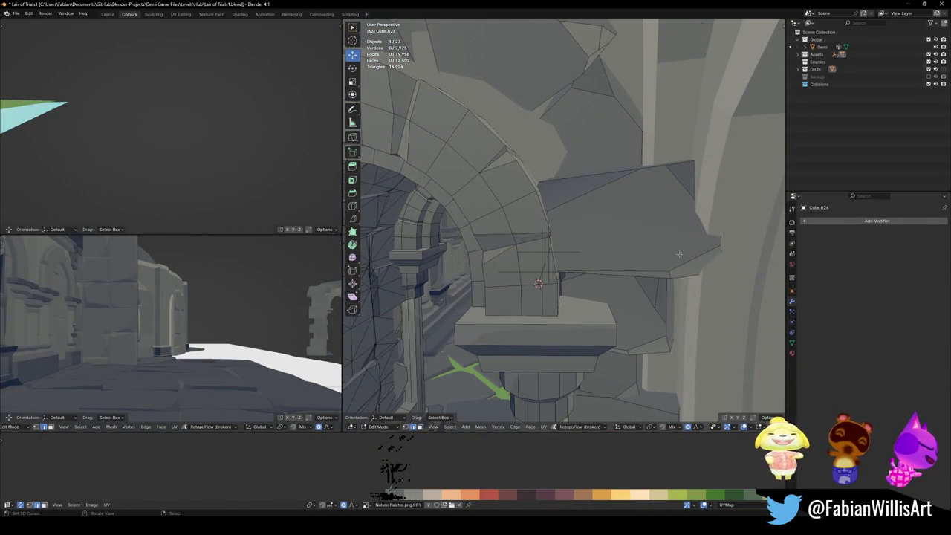
- Pull the archway's vertices 0.3598 m along X to close the gap to the wall
left_click_drag(718, 236, 691, 241)
mouse_move(690, 240)
middle_mouse_down()
mouse_move(641, 279)
mouse_move(567, 277)
middle_mouse_up()
left_click(578, 264)
left_click(595, 264)
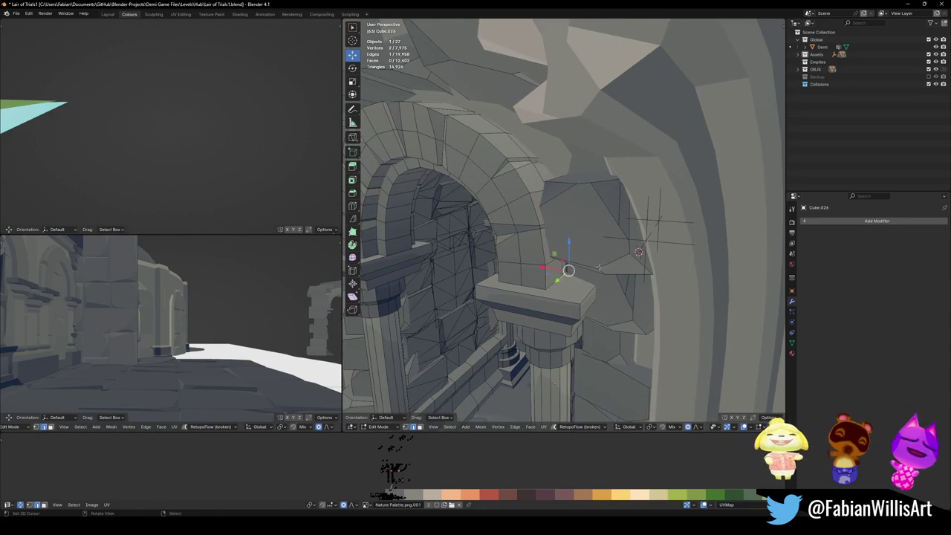
scroll(598, 267, "up", 3)
- Move the ledge edge along Y to meet the ledge, then return to Object Mode
middle_click_drag(578, 321, 573, 276)
left_click(580, 297)
key("g")
key("y")
left_click(634, 273)
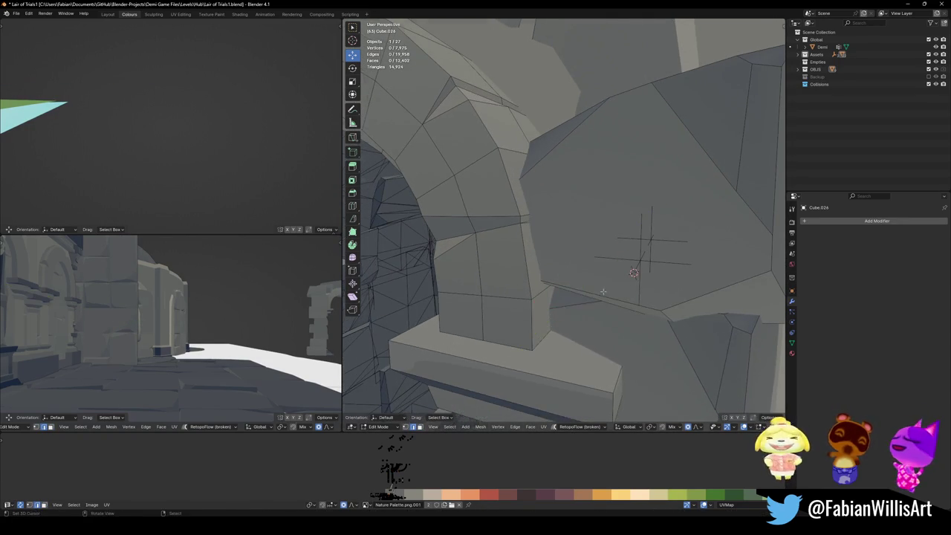
key("Tab")
scroll(634, 267, "down", 3)
scroll(633, 266, "down", 3)
scroll(632, 262, "down", 2)
scroll(633, 254, "down", 3)
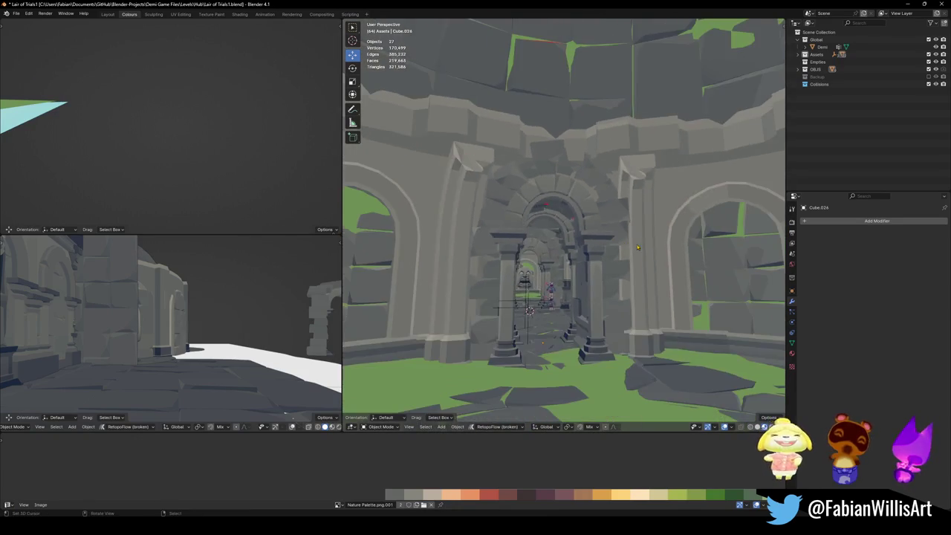
- Shift the archway 0.638 m along Y, then walk toward the arch wall to check it
scroll(639, 229, "up", 5)
scroll(621, 186, "up", 1)
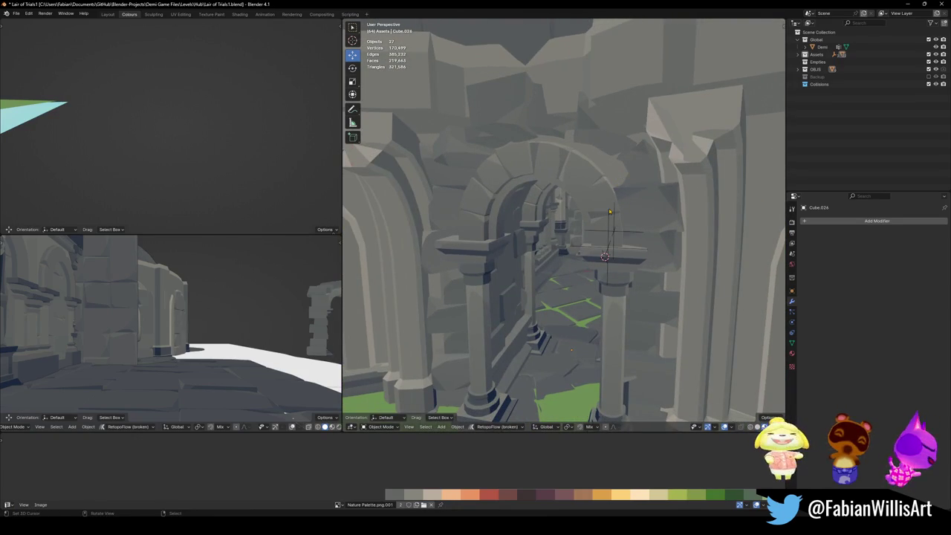
key("g")
key("y")
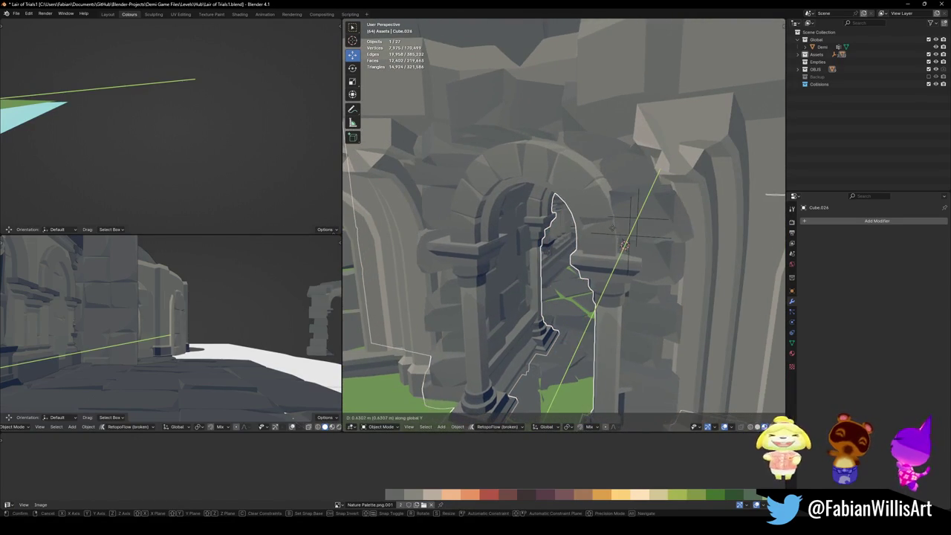
left_click(612, 233)
key("shift+grave")
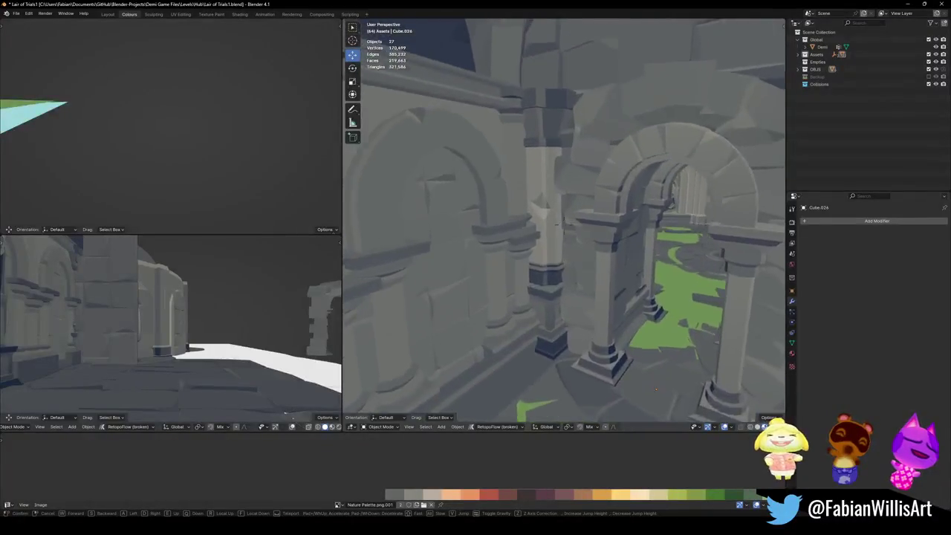
key("w")
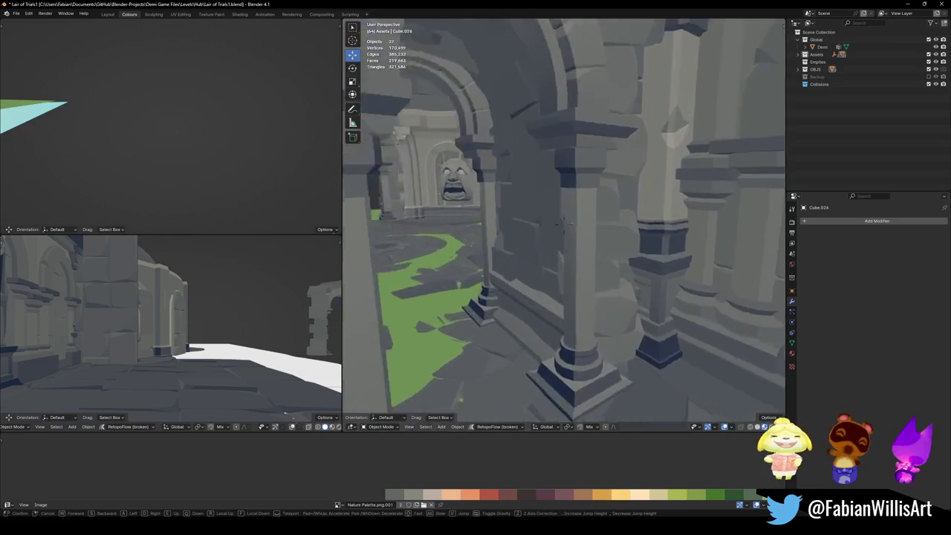
left_click(570, 248)
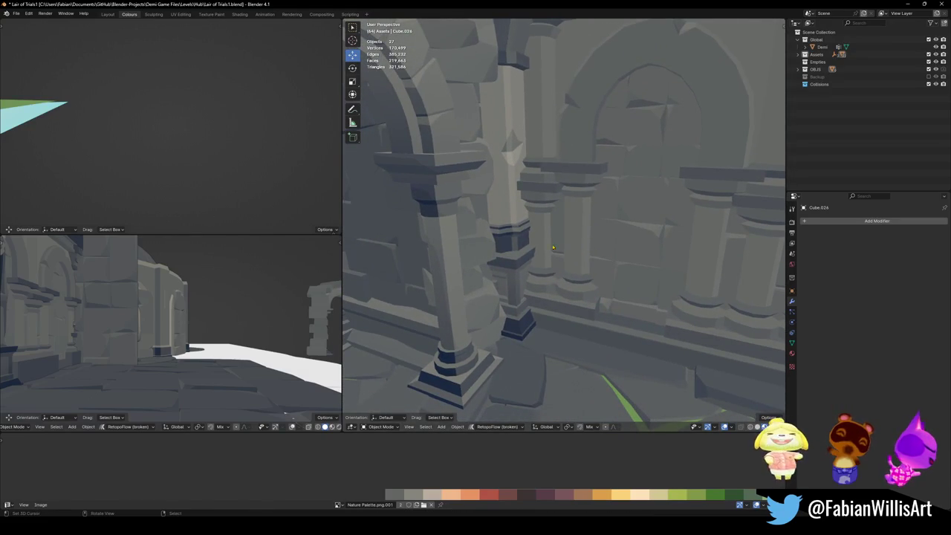
- Move archway Cube.024 -1.8542 m along Y into the next doorway and check the fit
key("g")
key("y")
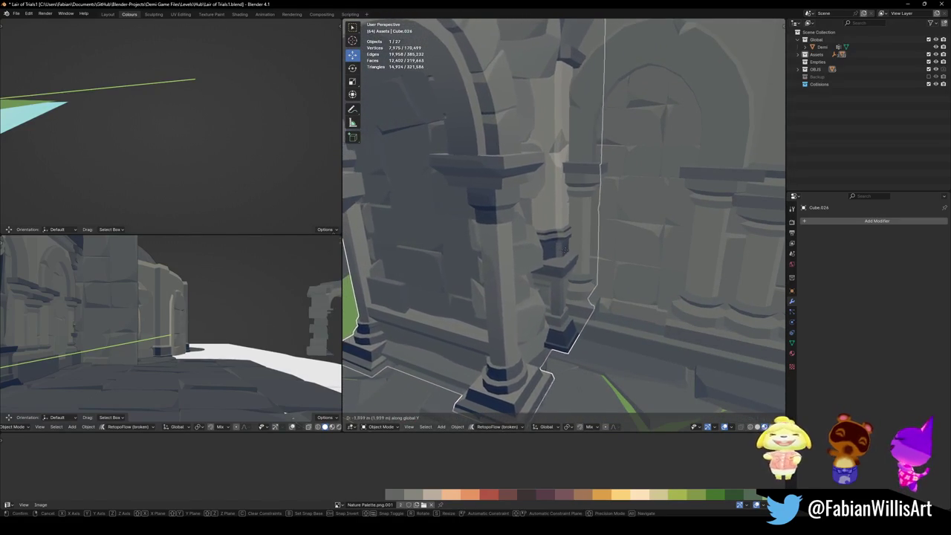
left_click(563, 250)
key("shift+grave")
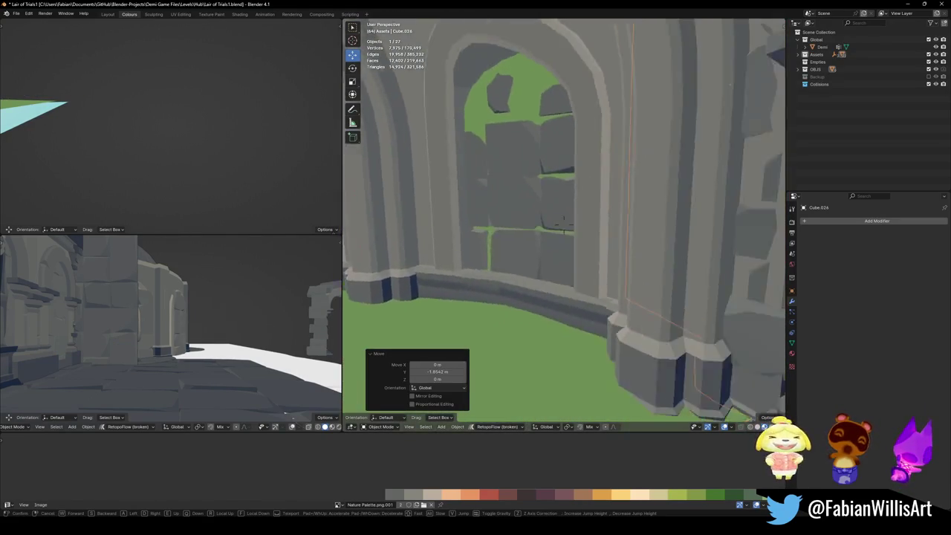
left_click(548, 256)
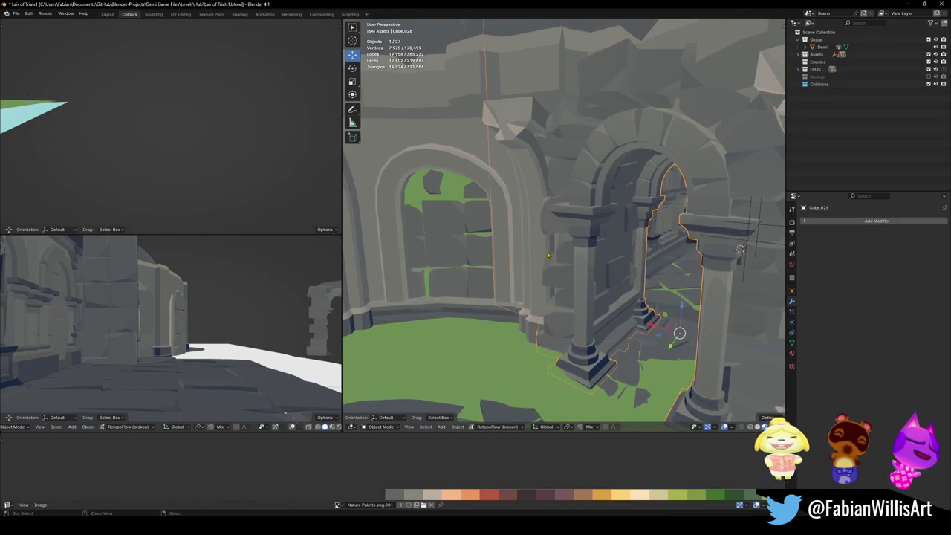
- Give the archway a further small Y nudge, deselect all, and walk through the archway
key("shift+grave")
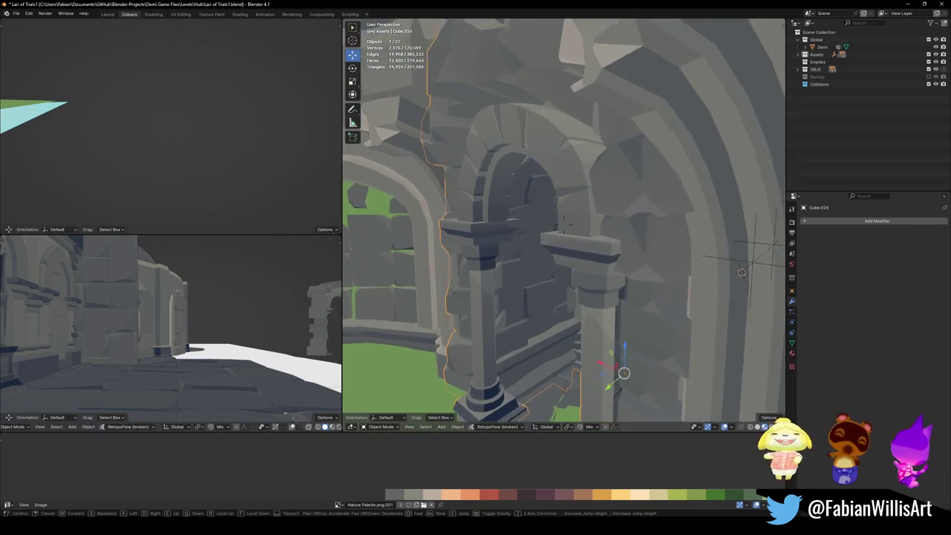
key("Return")
key("g")
key("y")
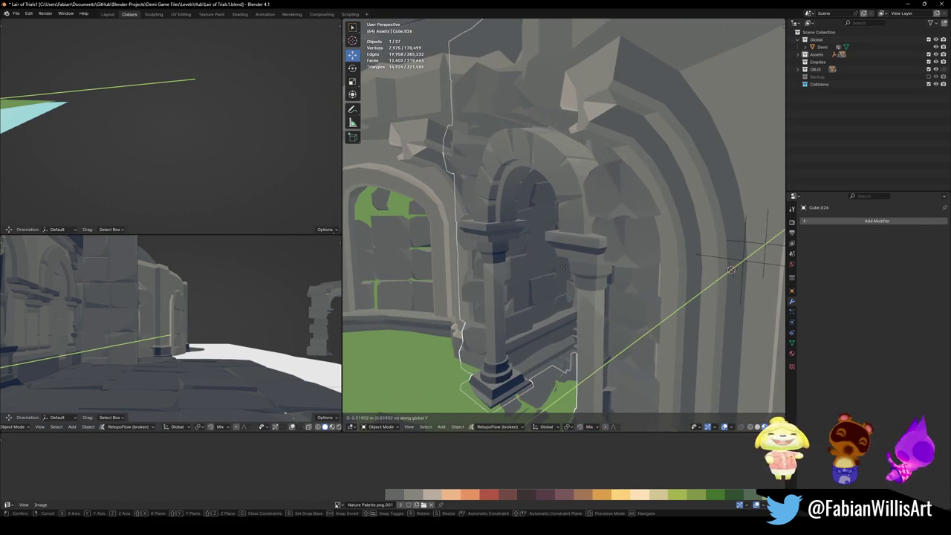
key("Return")
key("alt+a")
key("shift+grave")
key("w")
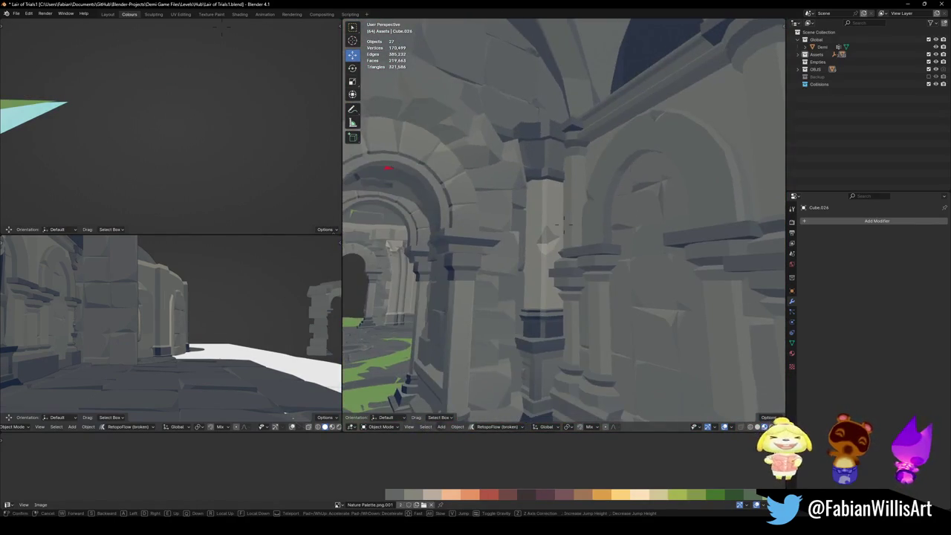
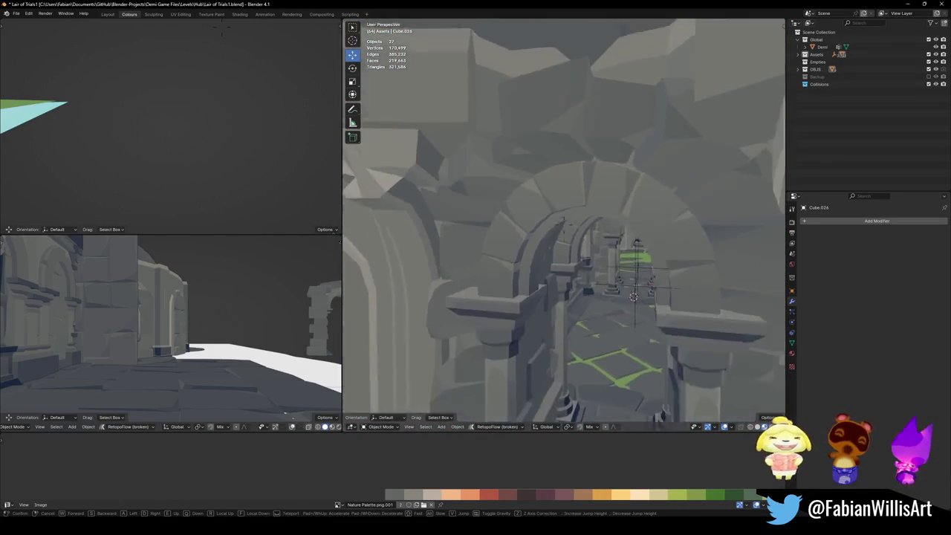
- Select the arch wall piece and move it to a new position
left_click(564, 225)
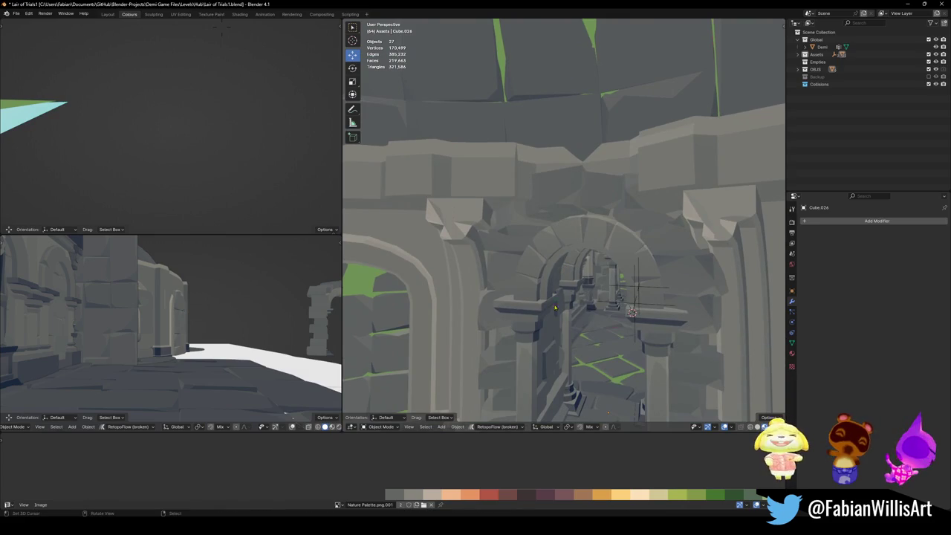
left_click(542, 324)
key("g")
left_click(632, 312)
- Fly through the doorway to inspect the selected object and its mesh, leaving it in place
key("shift+grave")
key("w")
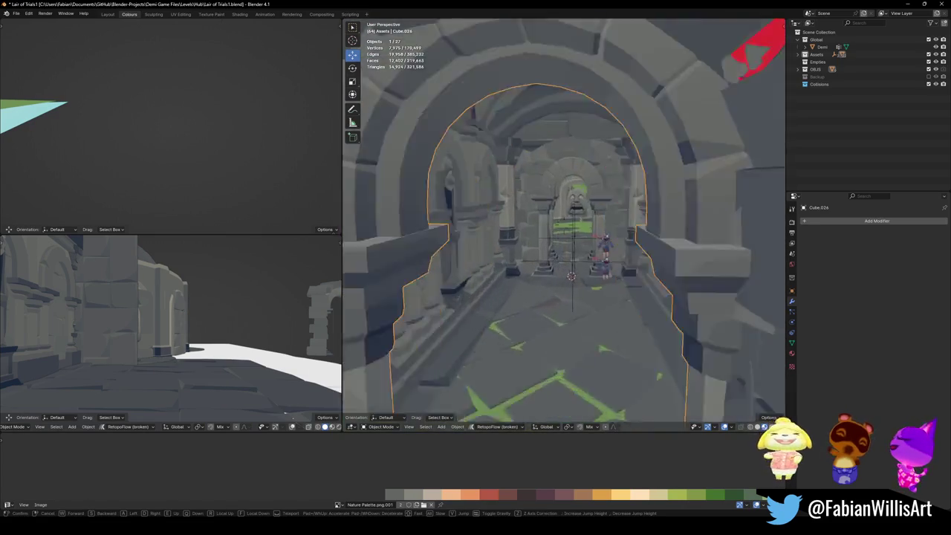
left_click(452, 150)
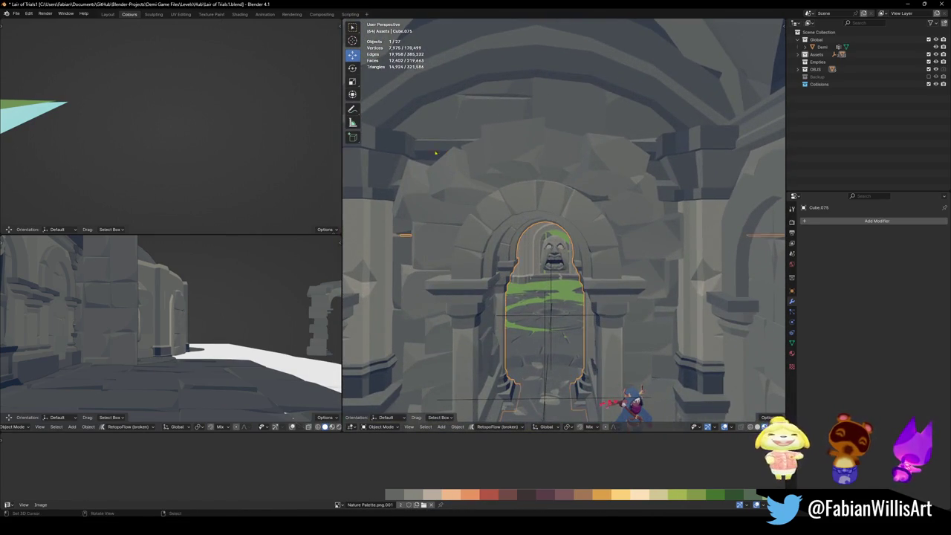
key("shift+grave")
key("w")
key("s")
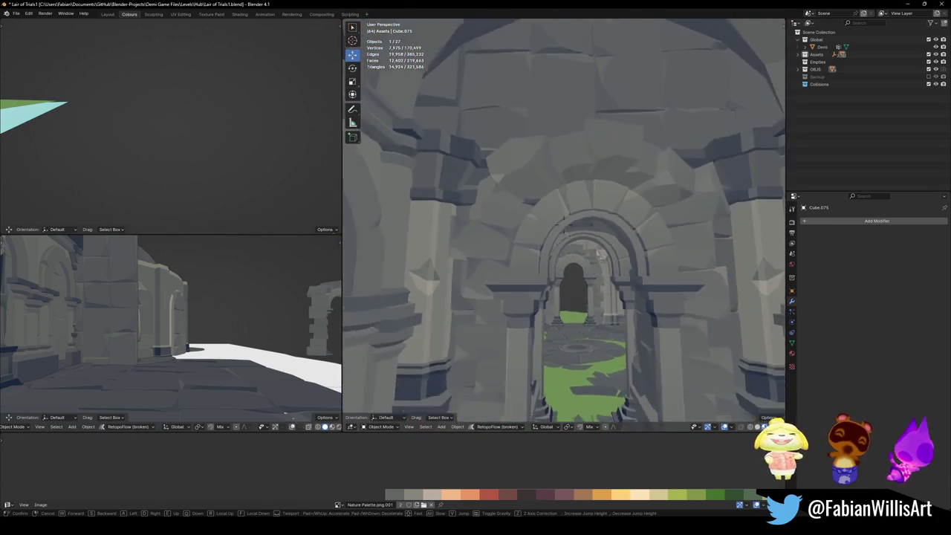
key("Return")
key("g")
key("Escape")
key("Tab")
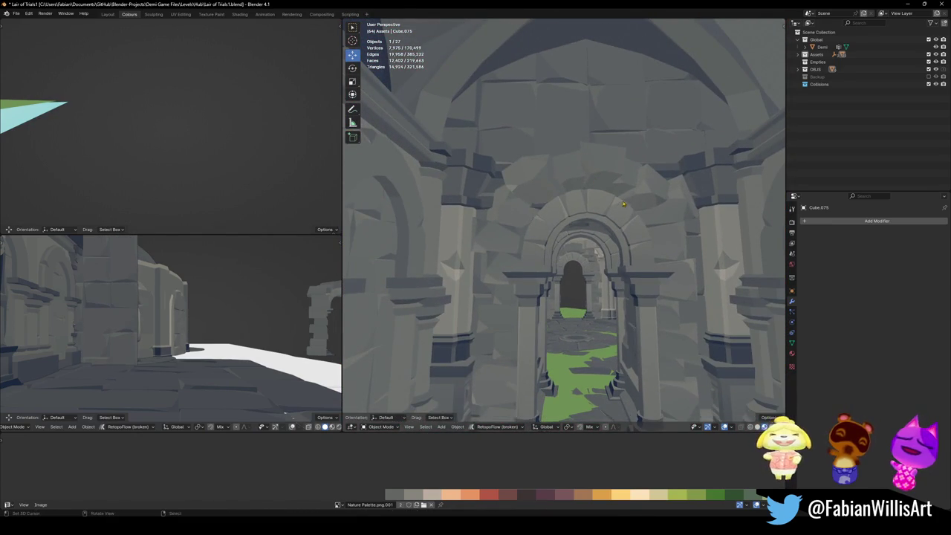
key("Tab")
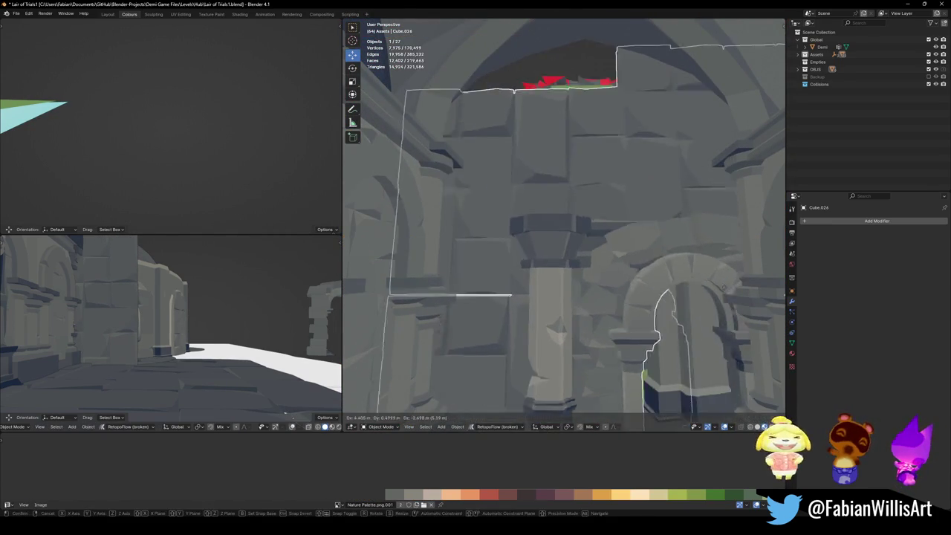
- Select the leftover collision block Cube.026 in the arch and delete it
left_click(642, 267)
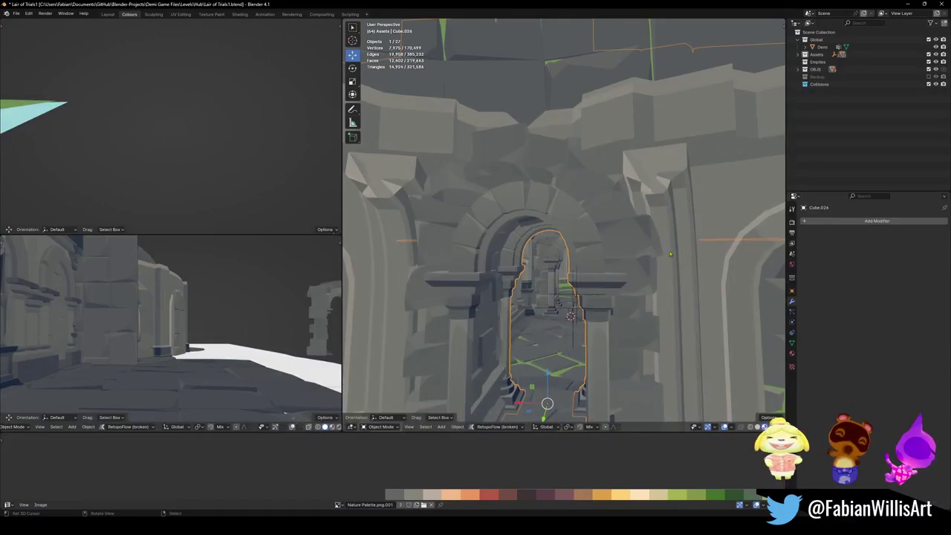
middle_click_drag(642, 267, 660, 235)
key("g")
key("y")
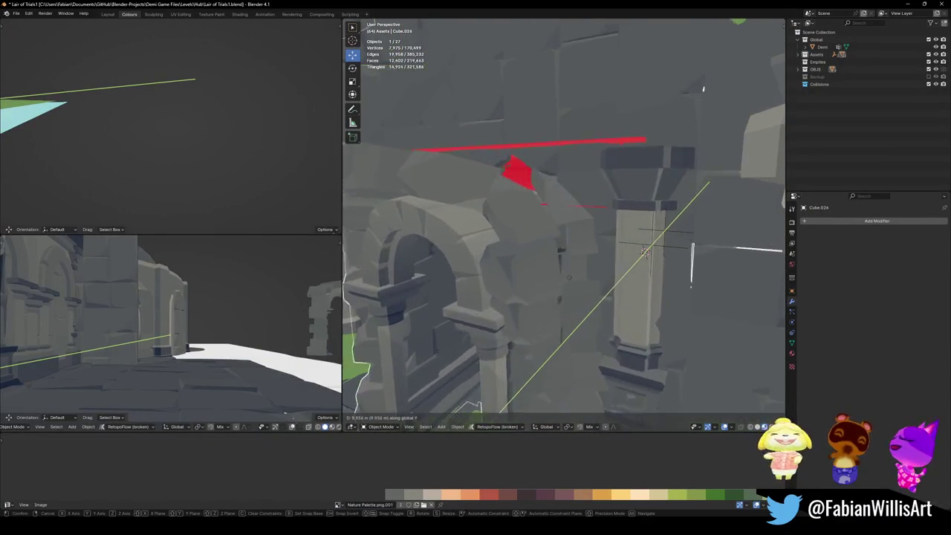
key("Escape")
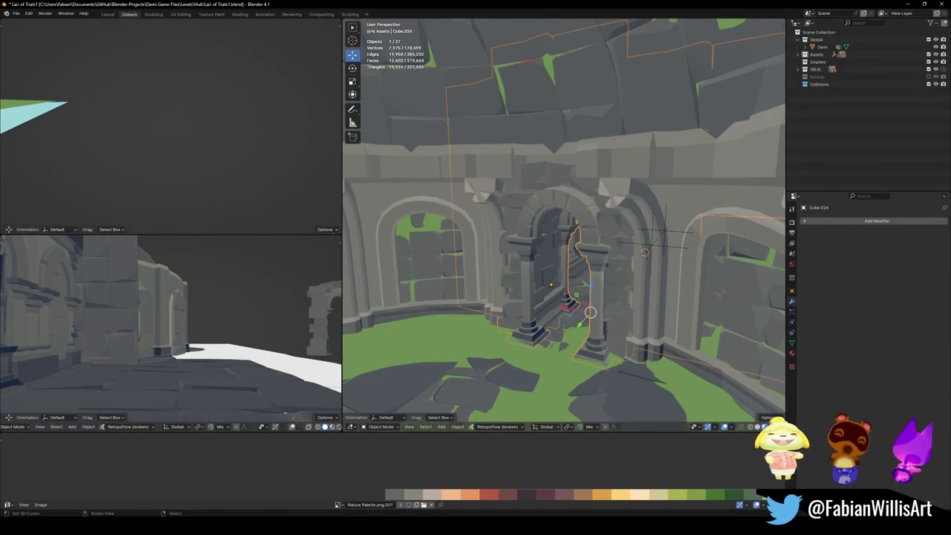
key("shift+grave")
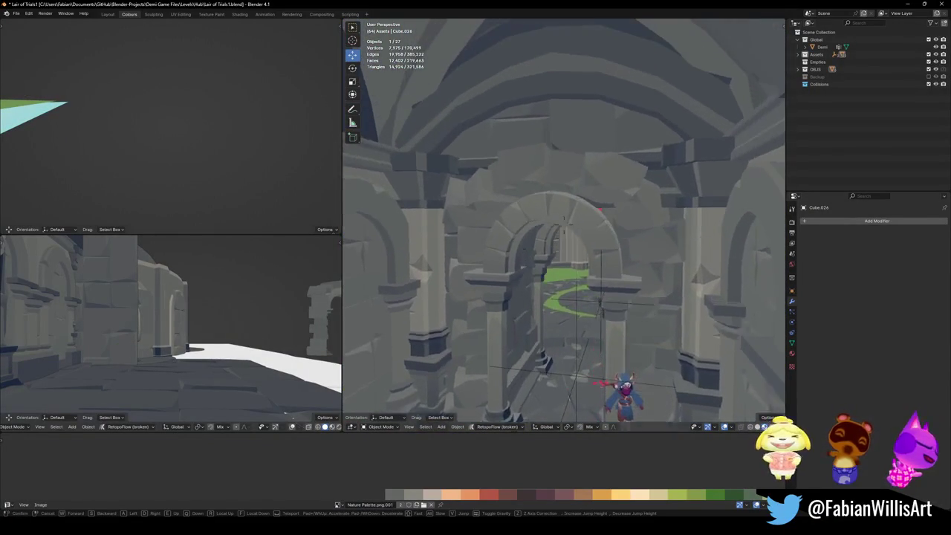
left_click(555, 283)
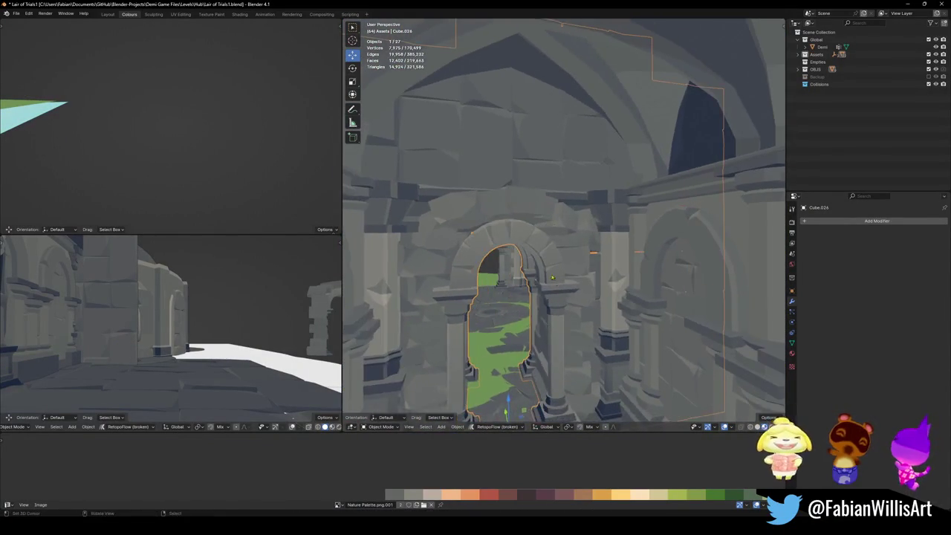
key("Delete")
key("shift+grave")
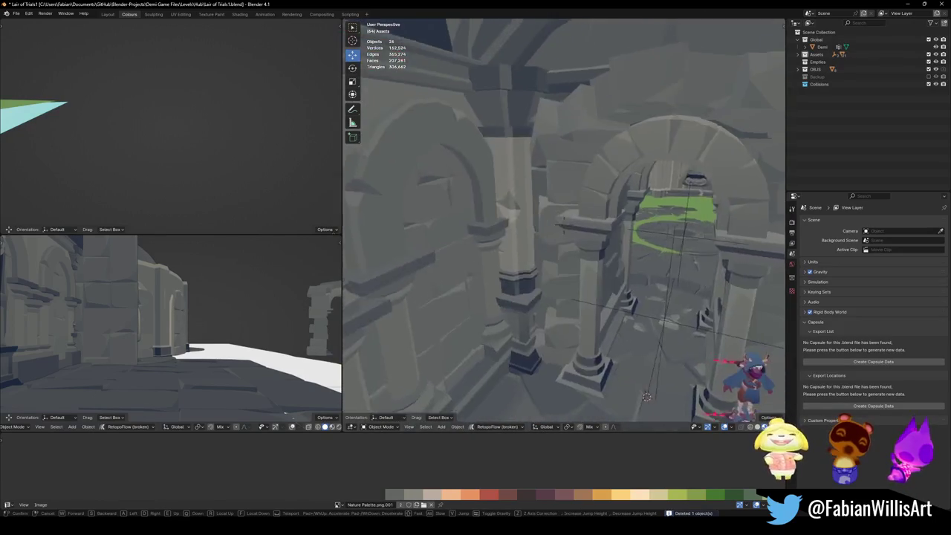
- Select the ceiling arch prop with Cube.075, then undo a premature join
left_click(587, 223)
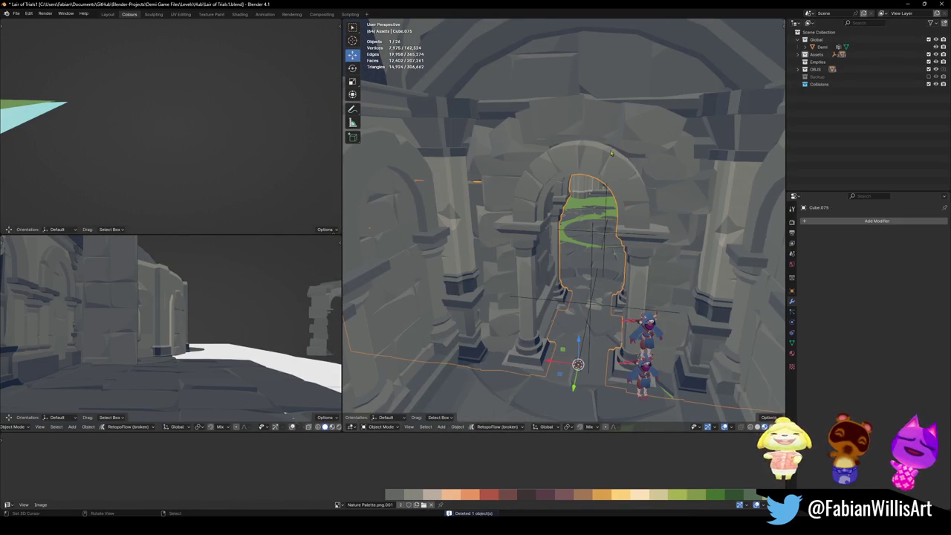
key("shift+grave")
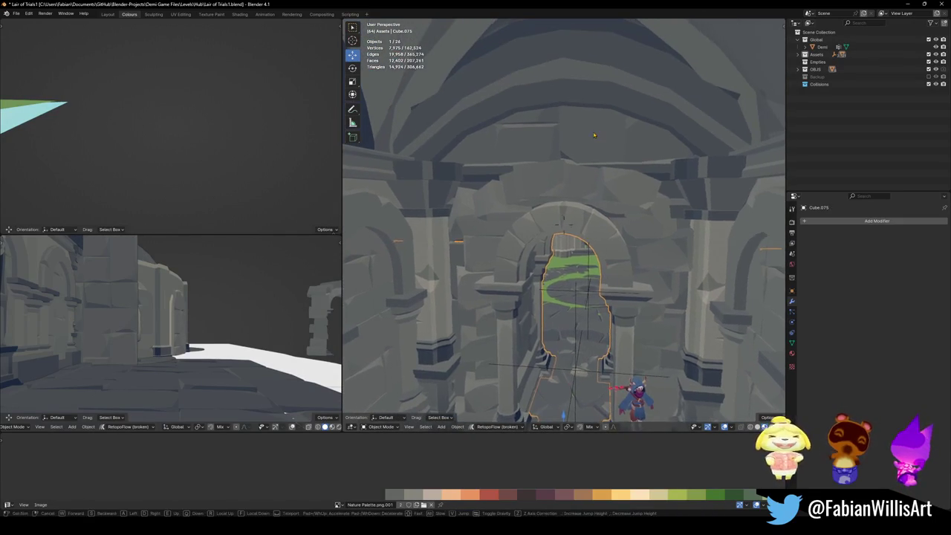
left_click(572, 98)
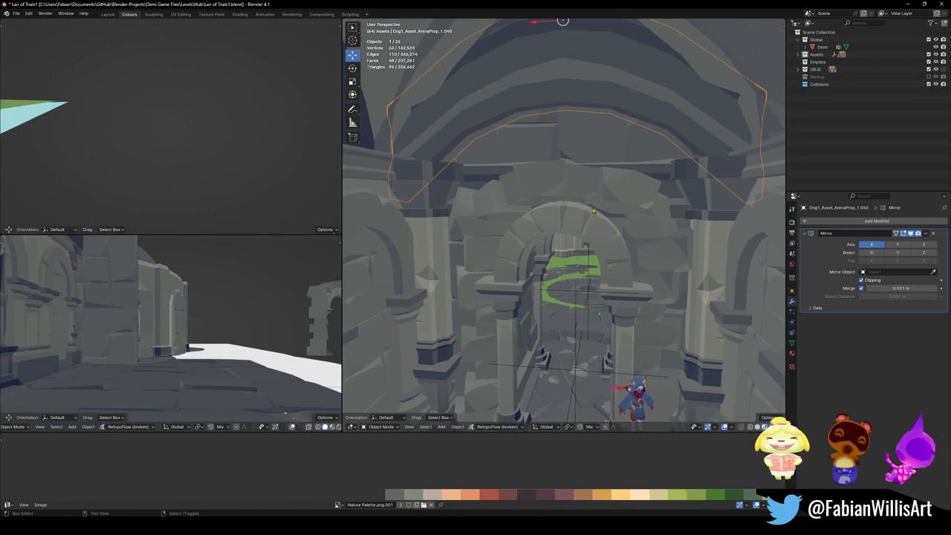
left_click(603, 194, "shift")
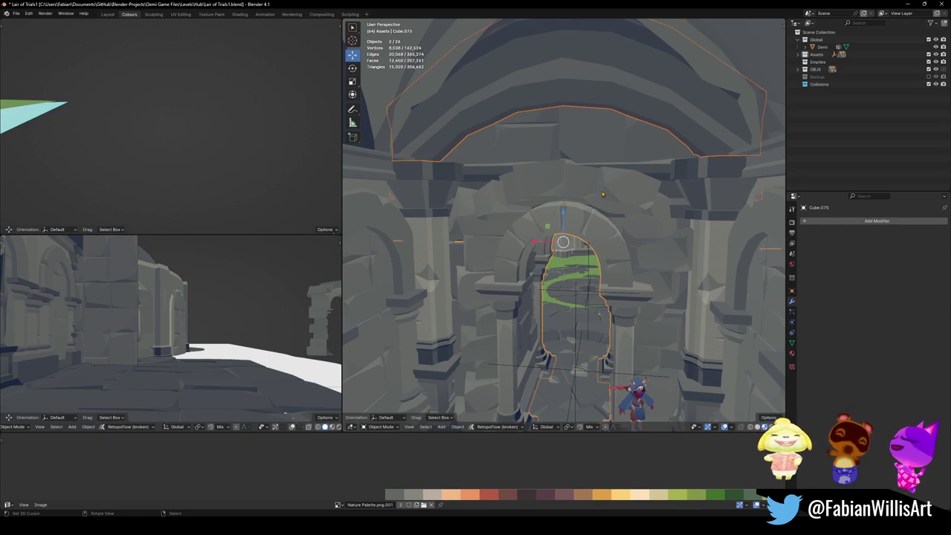
key("ctrl+j")
key("ctrl+z")
key("ctrl+z")
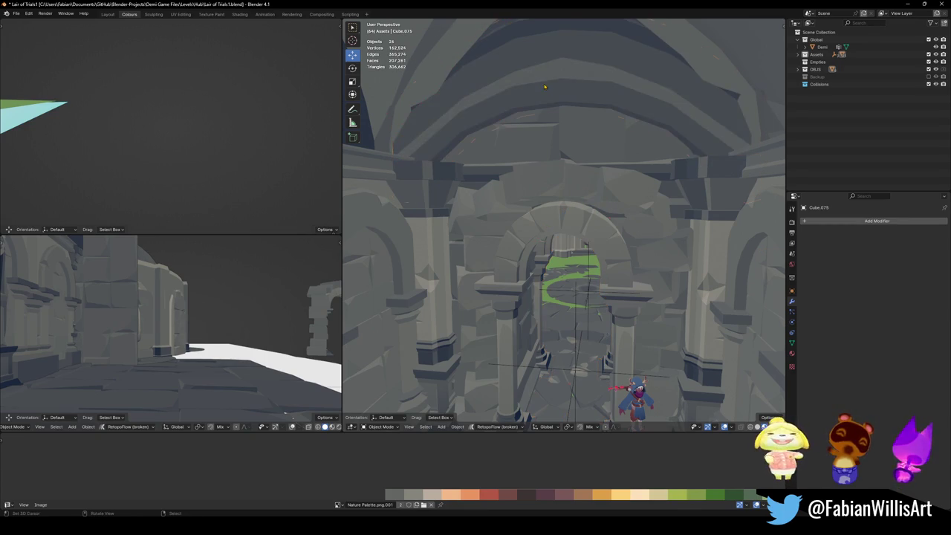
- Apply the arch prop's Mirror modifier, rotation and scale, and flip all its normals
key("ctrl+a")
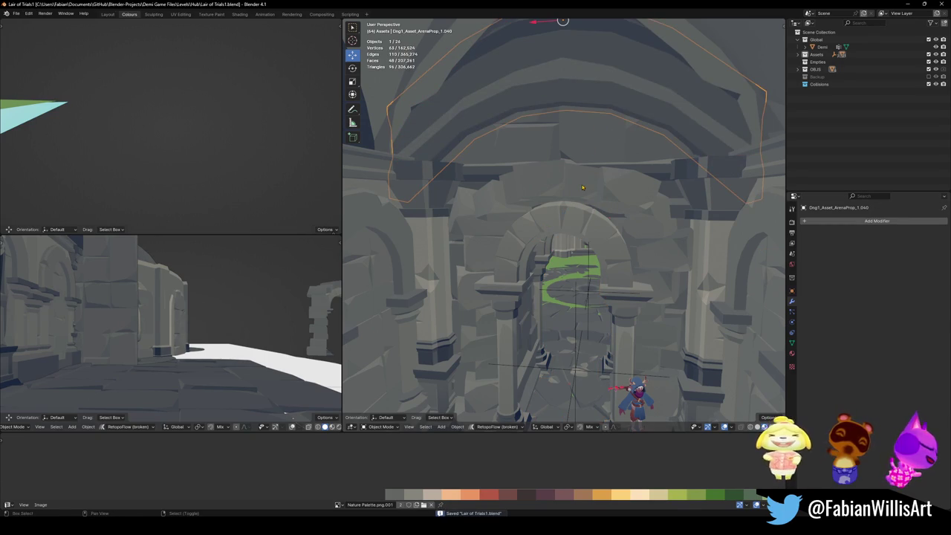
key("ctrl+a")
left_click(584, 62)
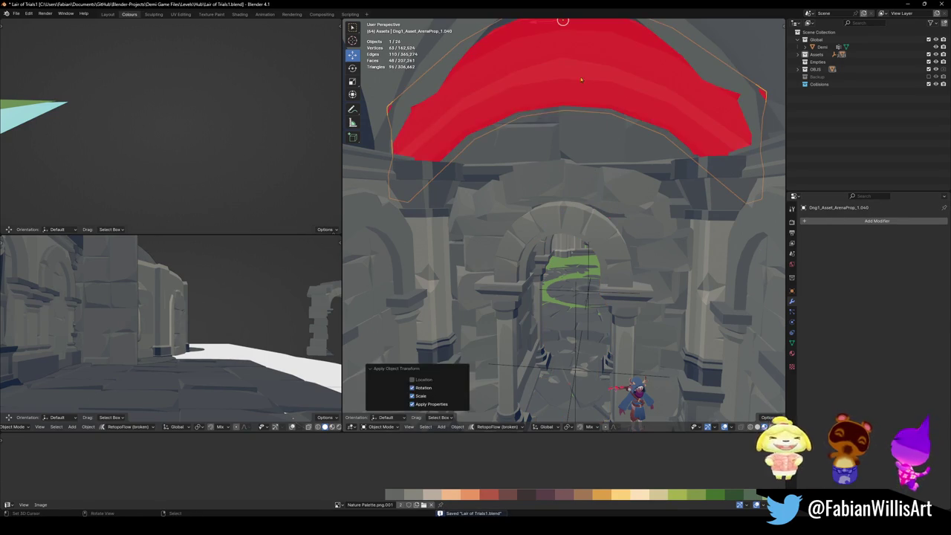
key("Tab")
key("a")
key("alt+n")
left_click(574, 87)
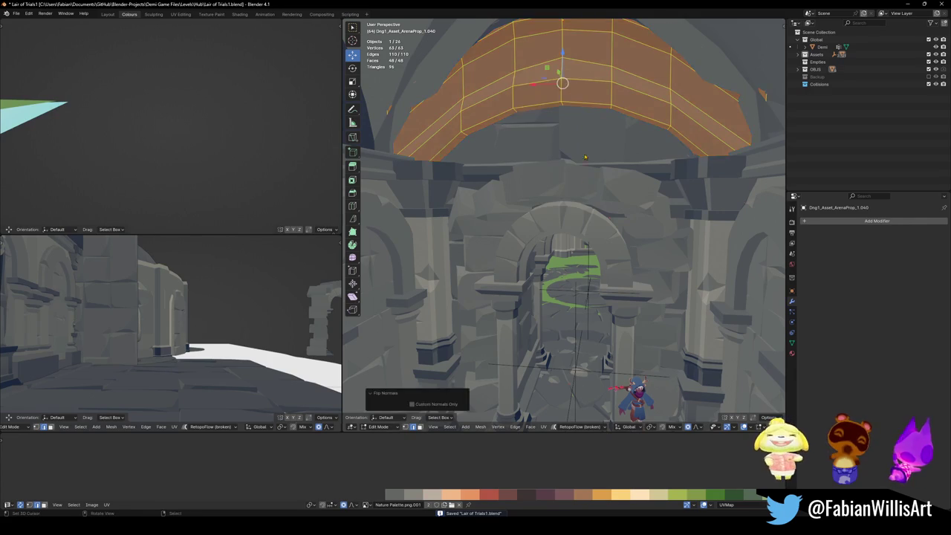
key("Tab")
- Join the arch into Cube.075 and slide a duplicate 1.9641 m along Y
left_click(587, 245, "shift")
key("ctrl+j")
key("shift+d")
key("y")
key("Return")
- Mirror the copied collision mesh across Y and move it 17.23 m along Y
key("ctrl+m")
key("y")
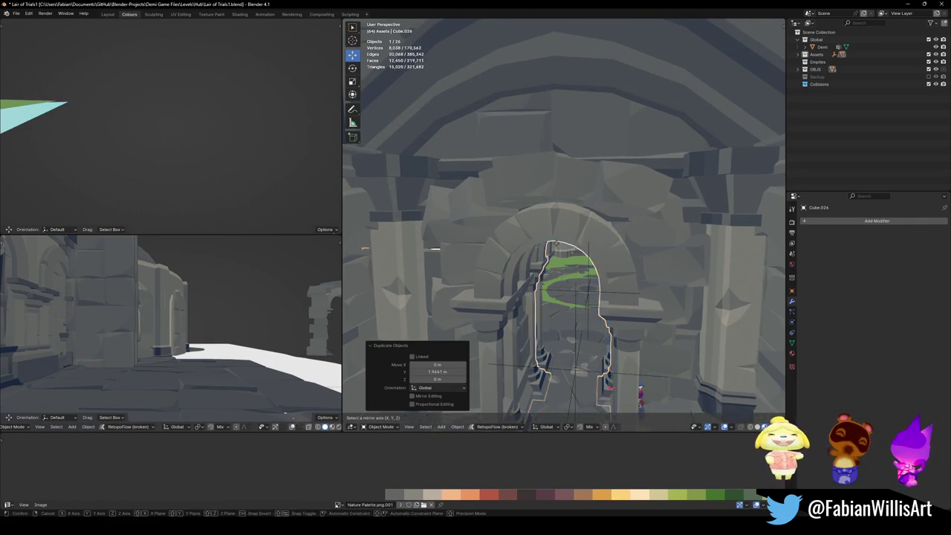
key("Return")
key("shift+grave")
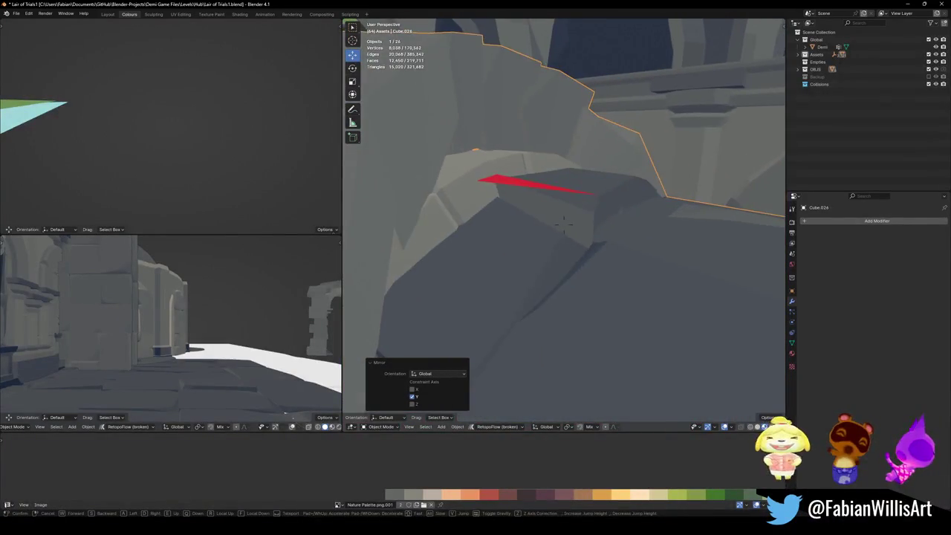
left_click(564, 223)
key("g")
key("y")
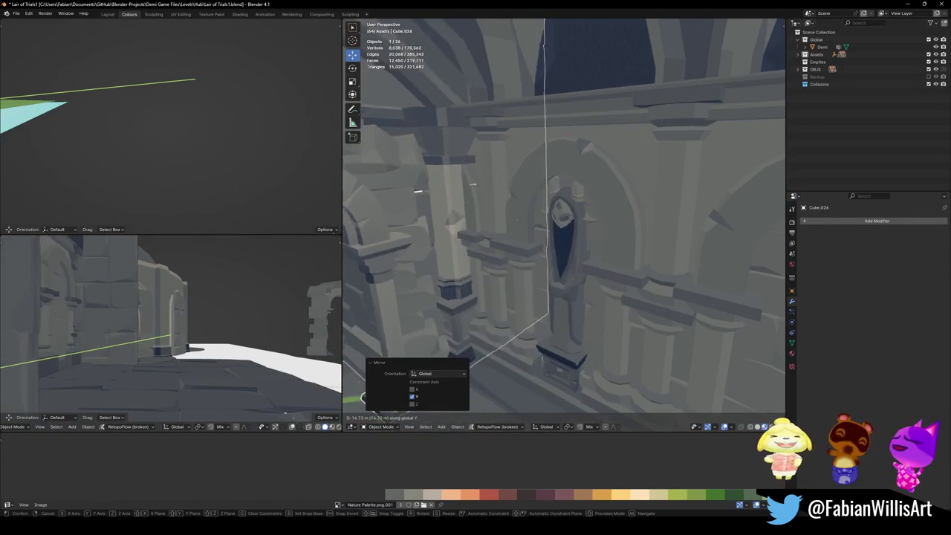
key("Return")
- Slide the mirrored copy along Y until it sits in the opposite doorway
key("shift+grave")
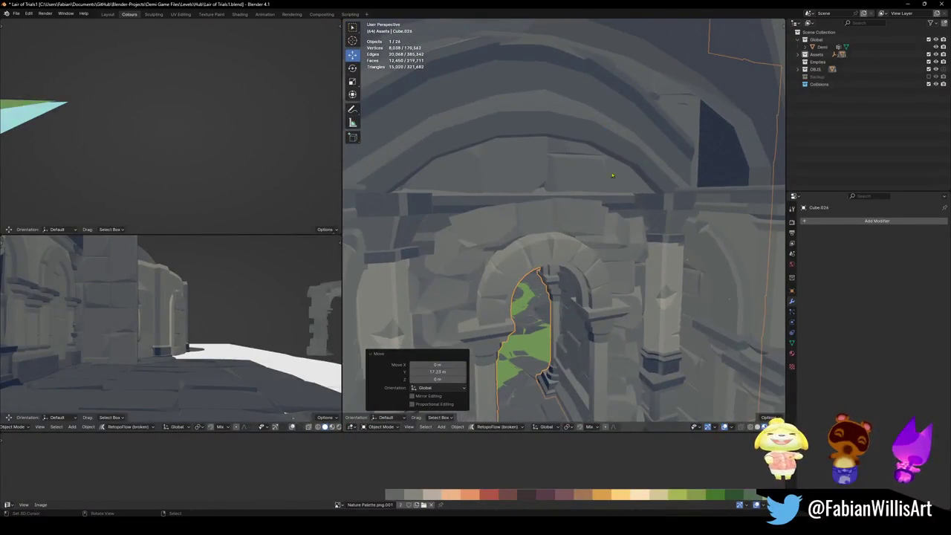
left_click(563, 223)
key("g")
key("y")
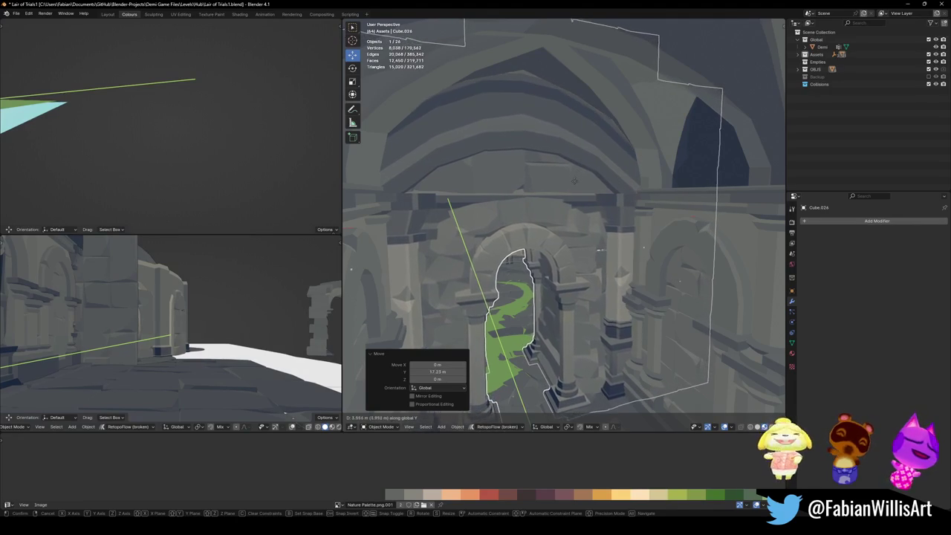
left_click(601, 251)
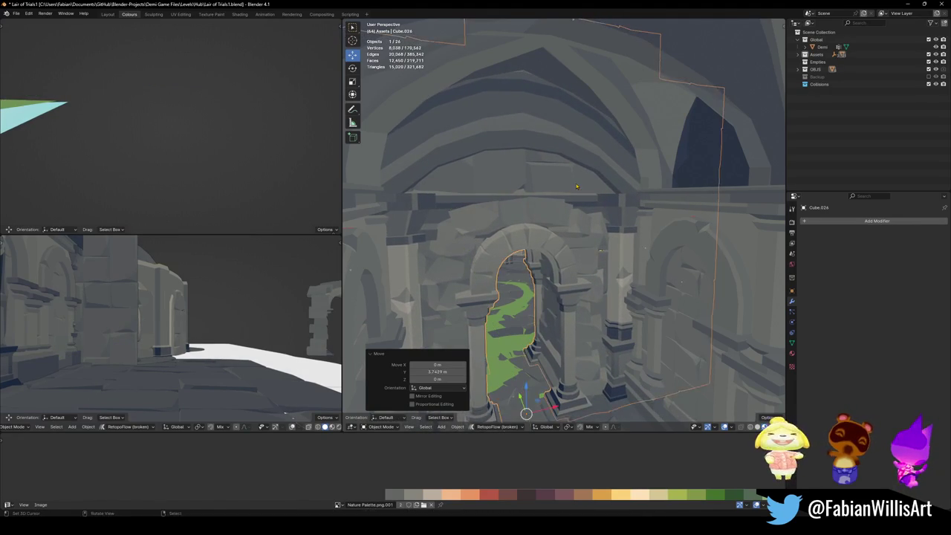
key("alt+a")
key("shift+grave")
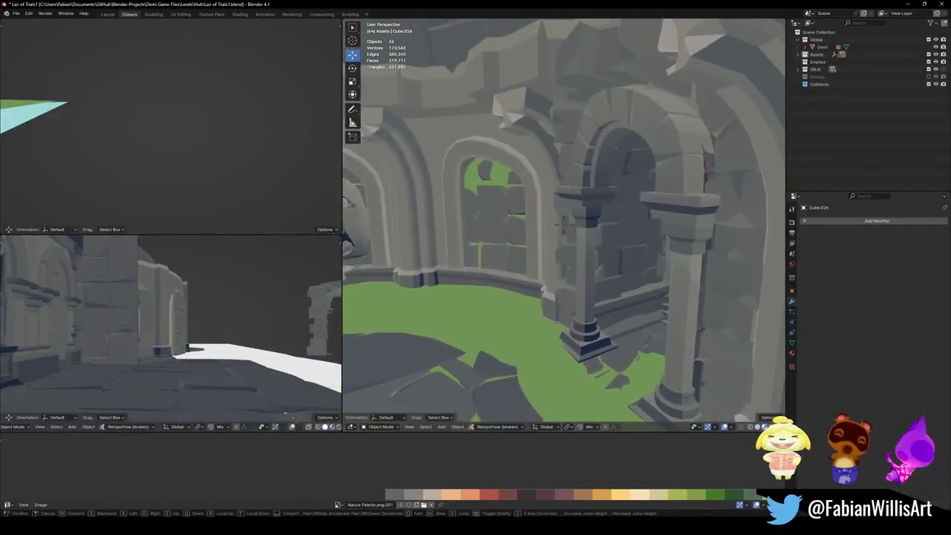
- Walk up to the gap beside the arch pillar and enter Edit Mode on Cube.075
key("w")
key("w")
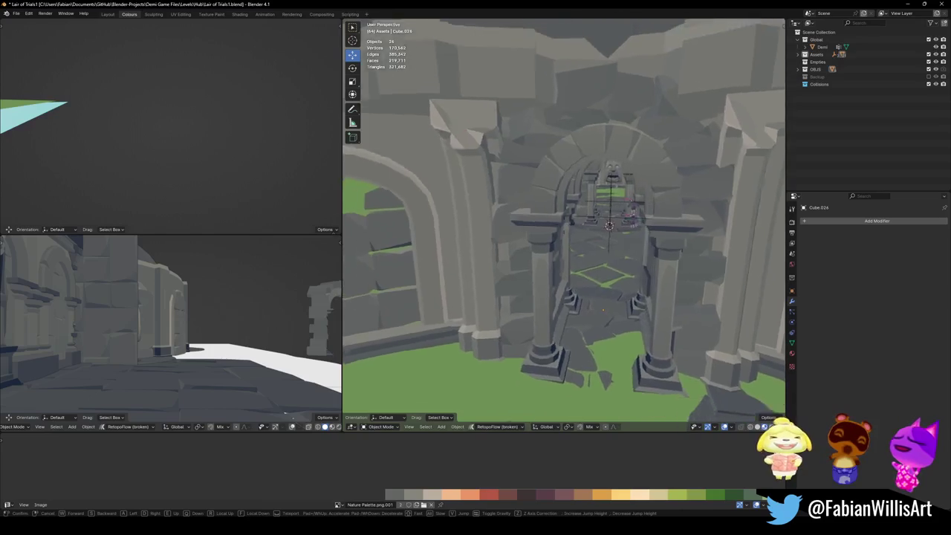
key("w")
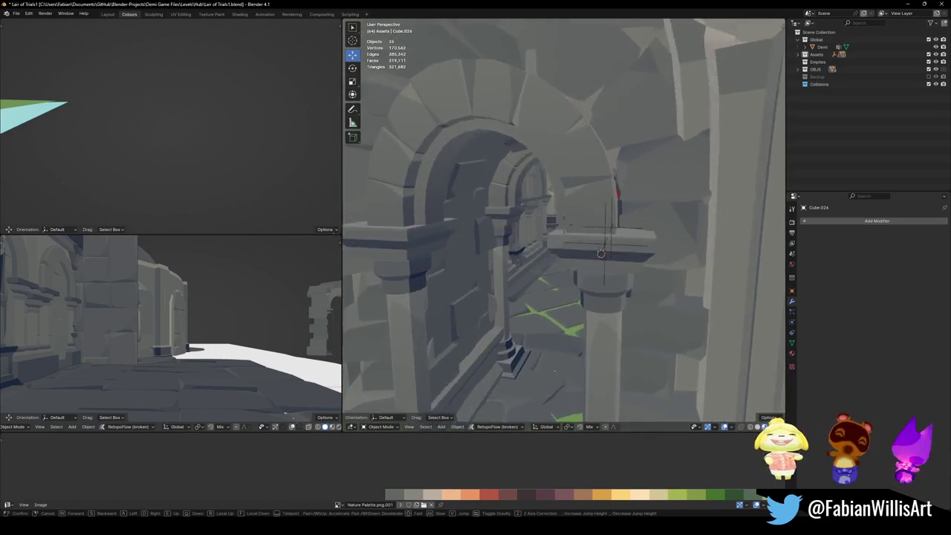
key("s")
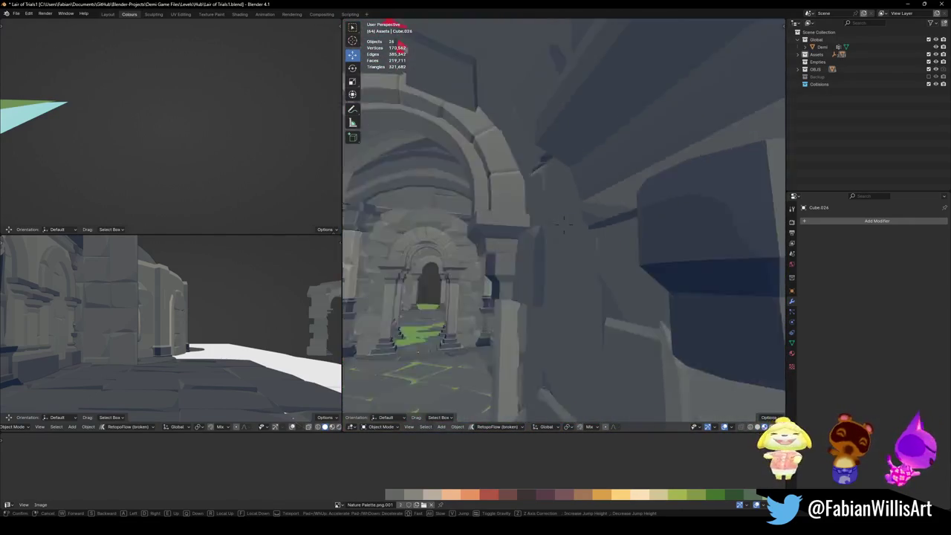
key("w")
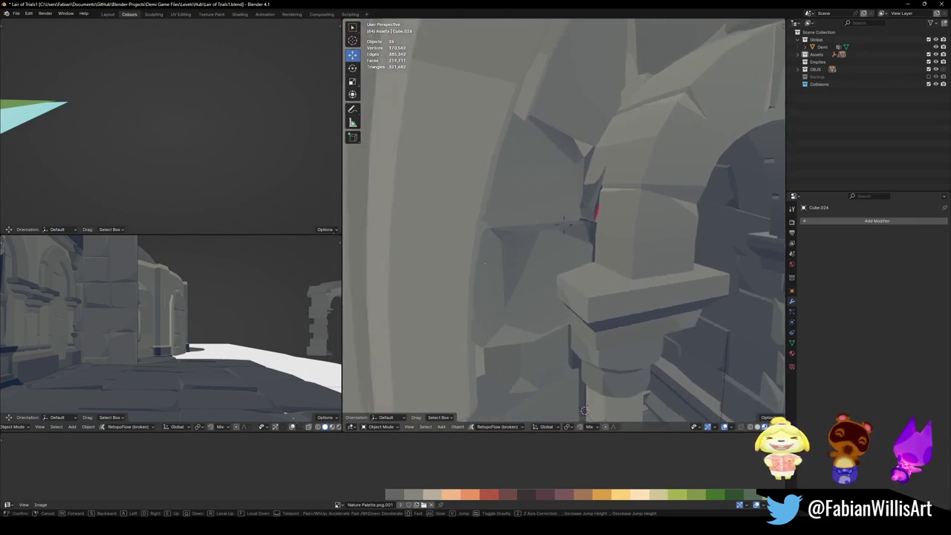
left_click(591, 223)
key("Tab")
key("w")
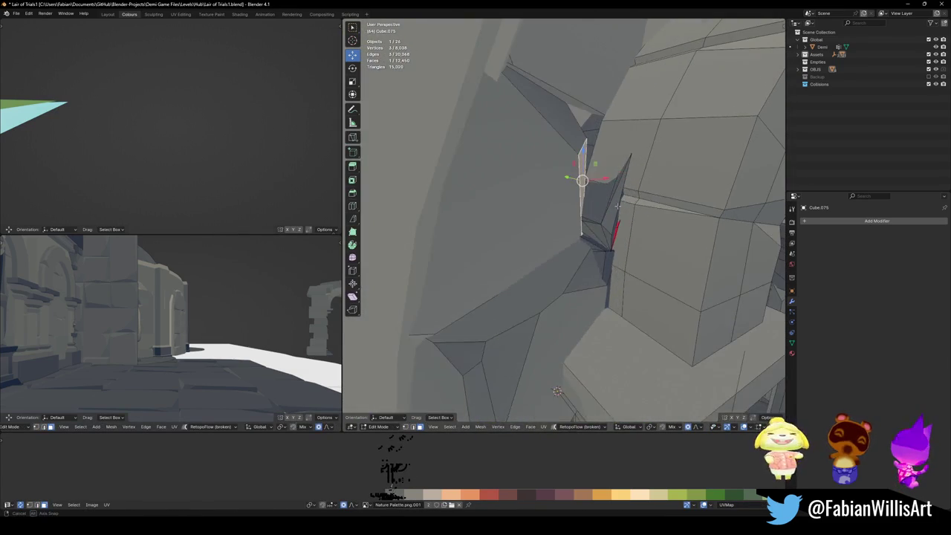
- Slide the face bordering the gap along the Y axis
key("alt+a")
mouse_move(588, 210)
middle_mouse_down()
mouse_move(636, 284)
mouse_move(603, 309)
middle_mouse_up()
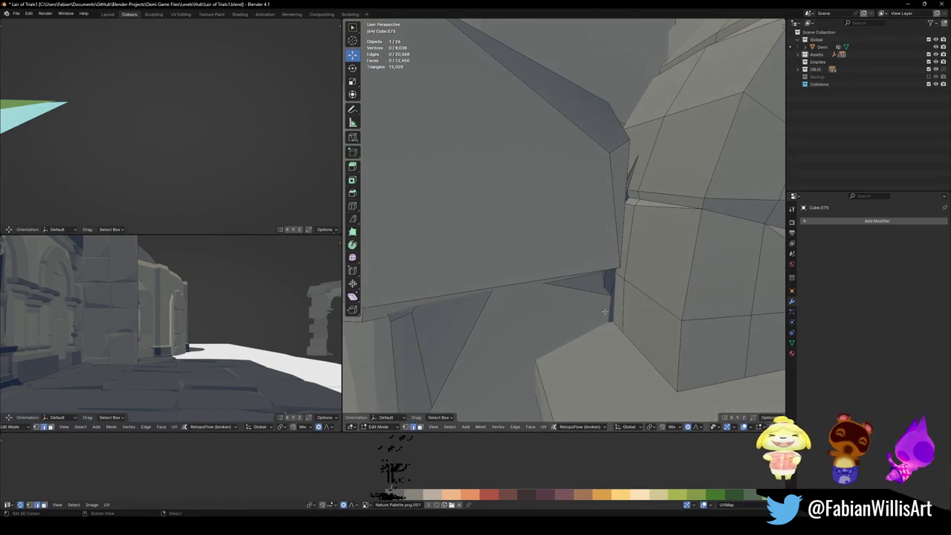
left_click(614, 312)
key("g")
key("y")
left_click(615, 313)
key("alt+a")
middle_click_drag(614, 313, 593, 221)
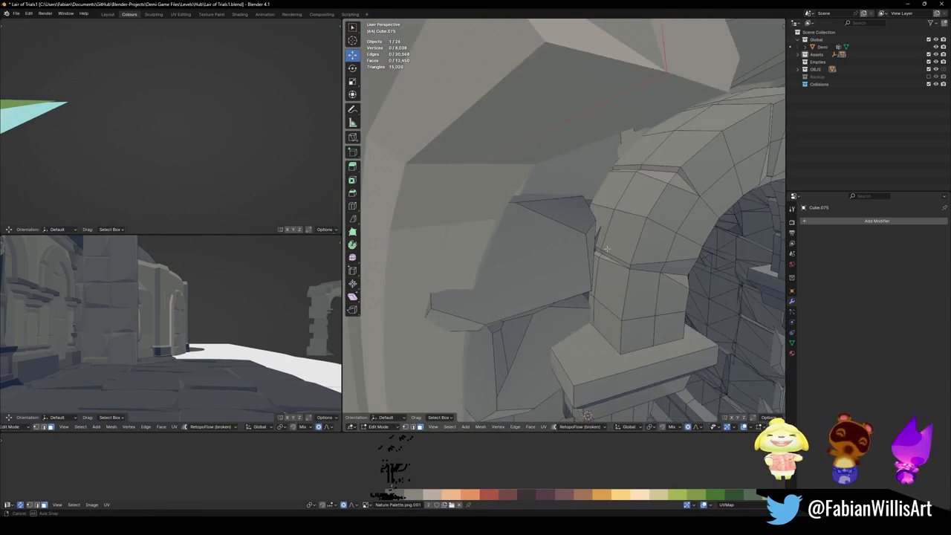
- Move the large face above the pillar along global Y to close the gap
left_click(603, 172)
key("g")
key("y")
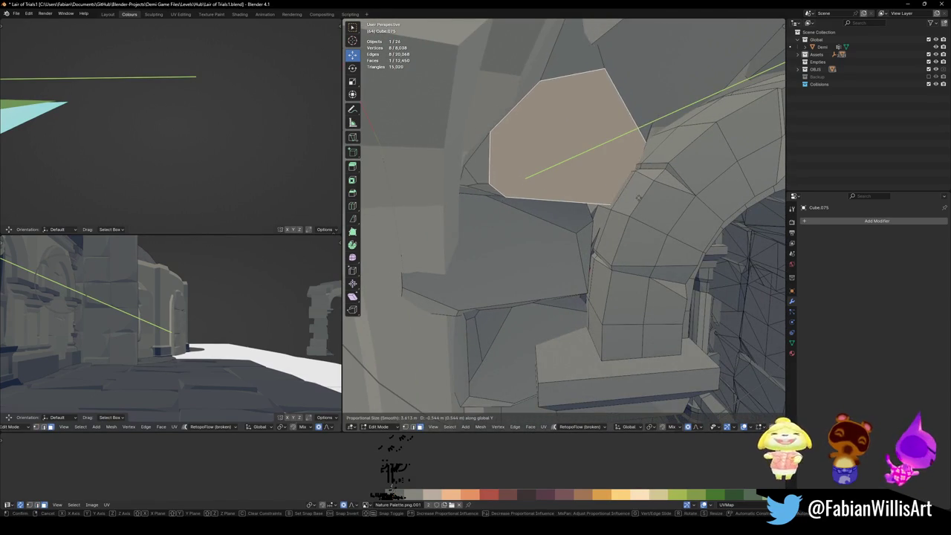
left_click(637, 197)
key("alt+a")
middle_click_drag(638, 197, 583, 220)
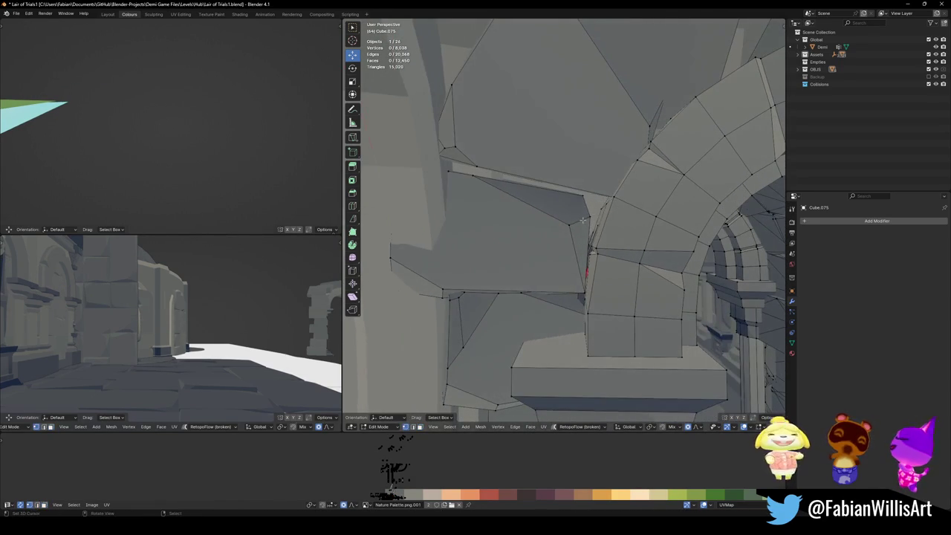
scroll(618, 208, "down", 2)
scroll(617, 208, "down", 3)
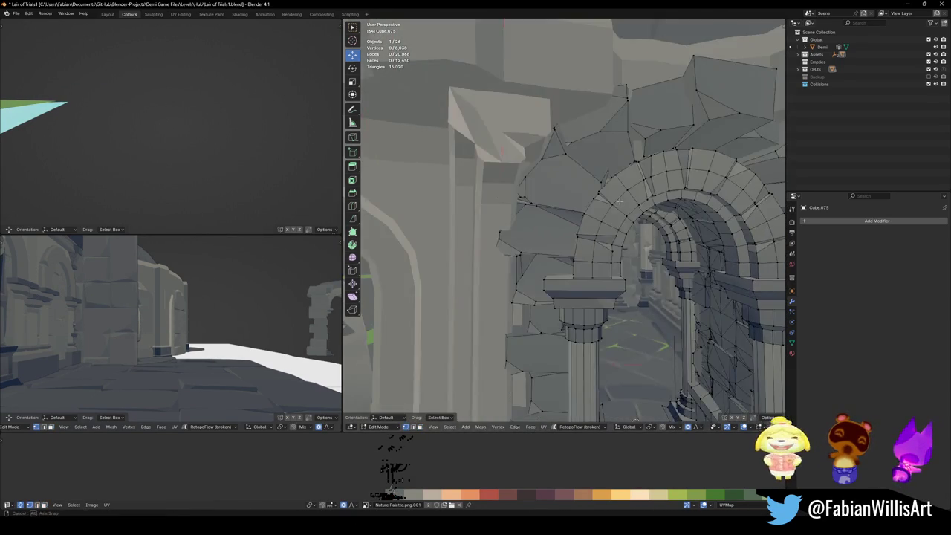
- Return to Object Mode, save Lair of Trials1.blend, and walk into the corridor
key("Tab")
key("Tab")
scroll(520, 222, "up", 3)
scroll(511, 224, "up", 2)
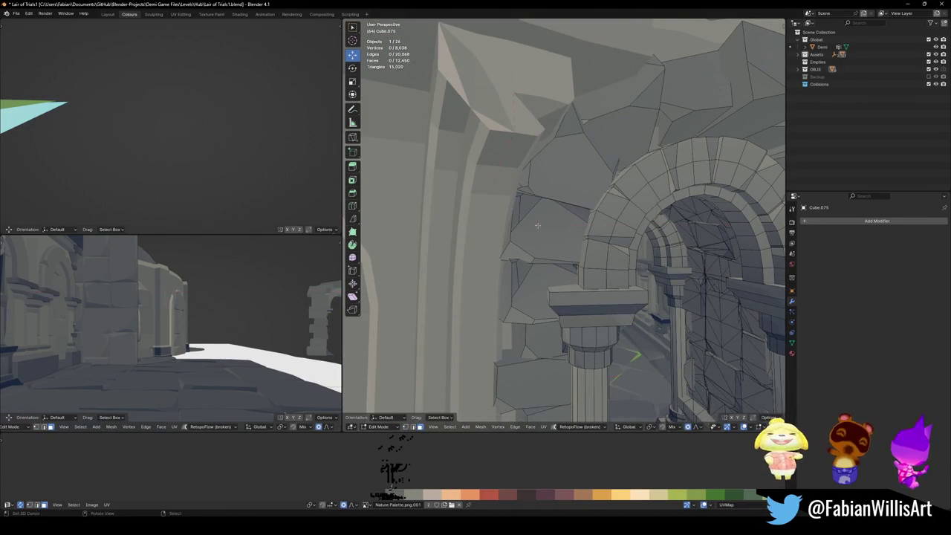
middle_click_drag(488, 236, 550, 212)
key("Tab")
key("ctrl+s")
key("shift+grave")
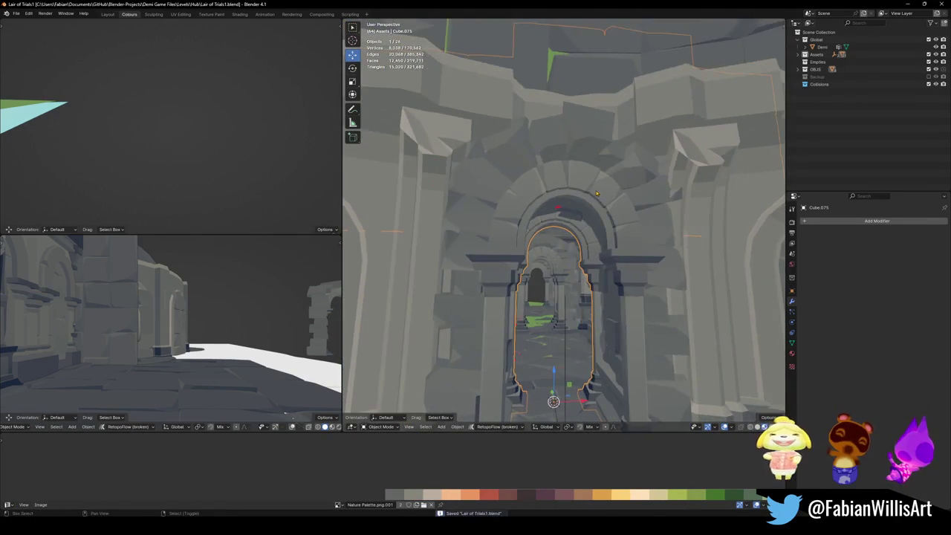
key("w")
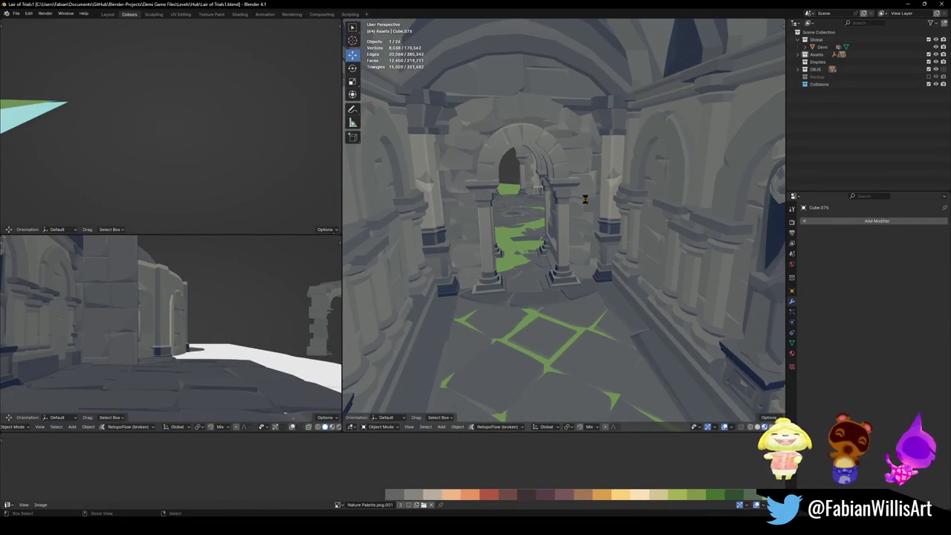
key("ctrl+s")
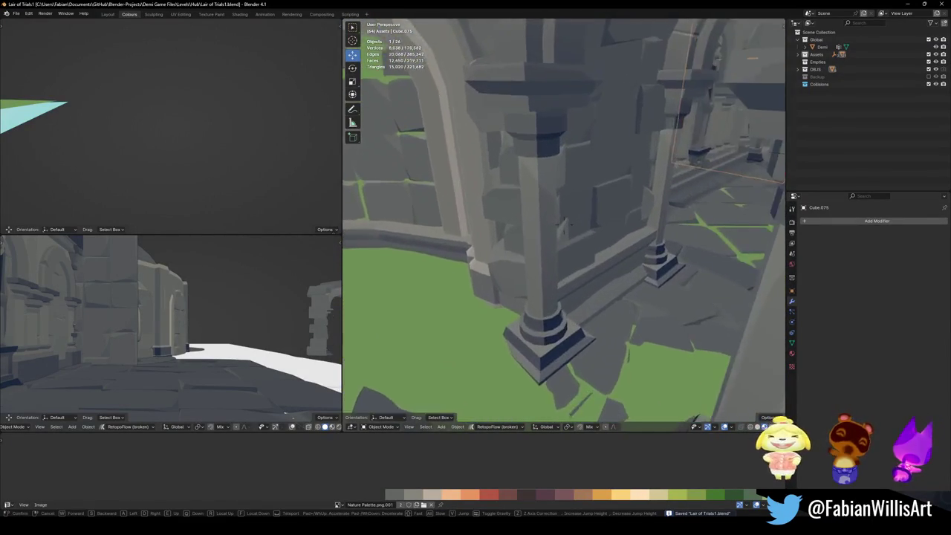
left_click(586, 202)
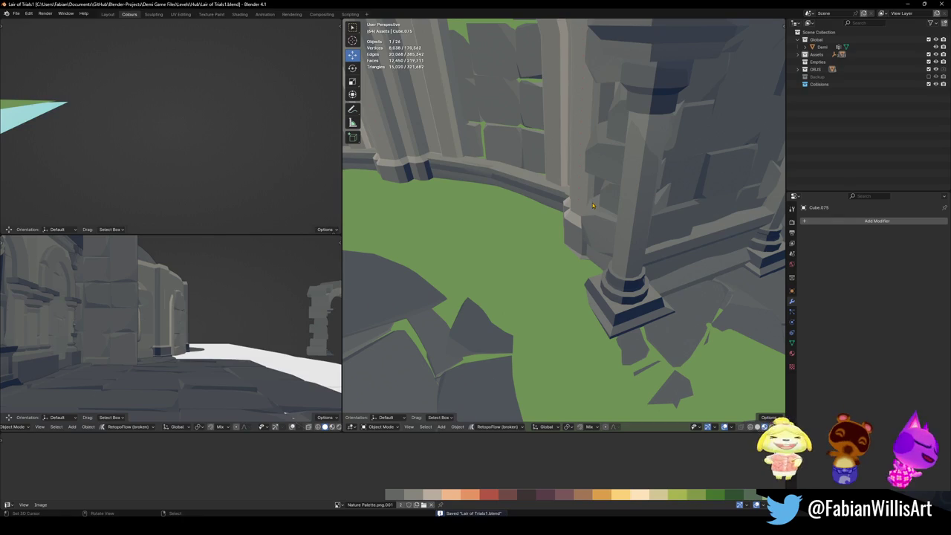
key("shift+grave")
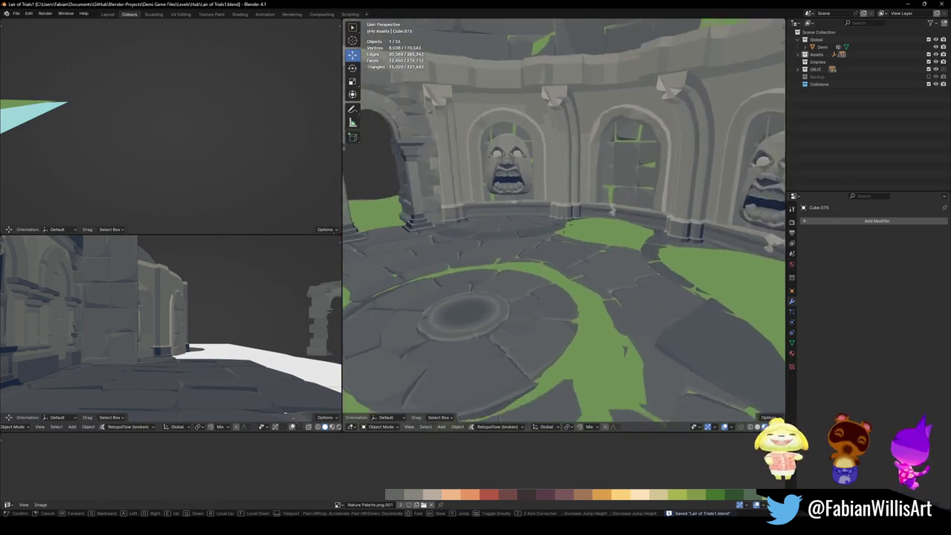
key("w")
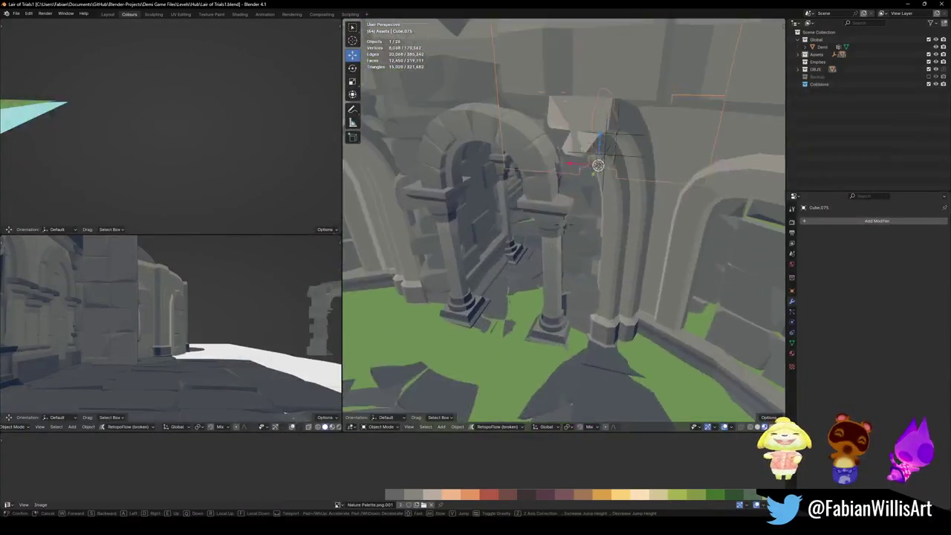
key("s")
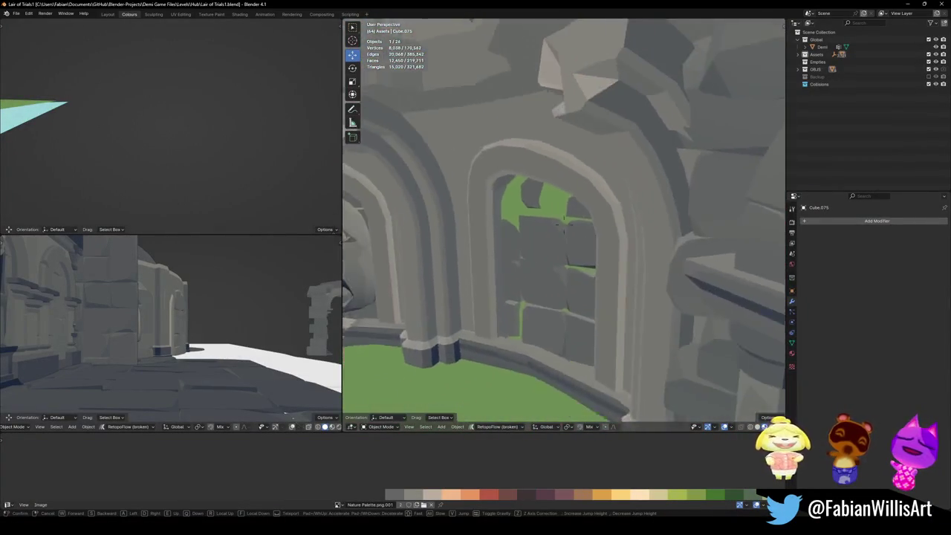
key("w")
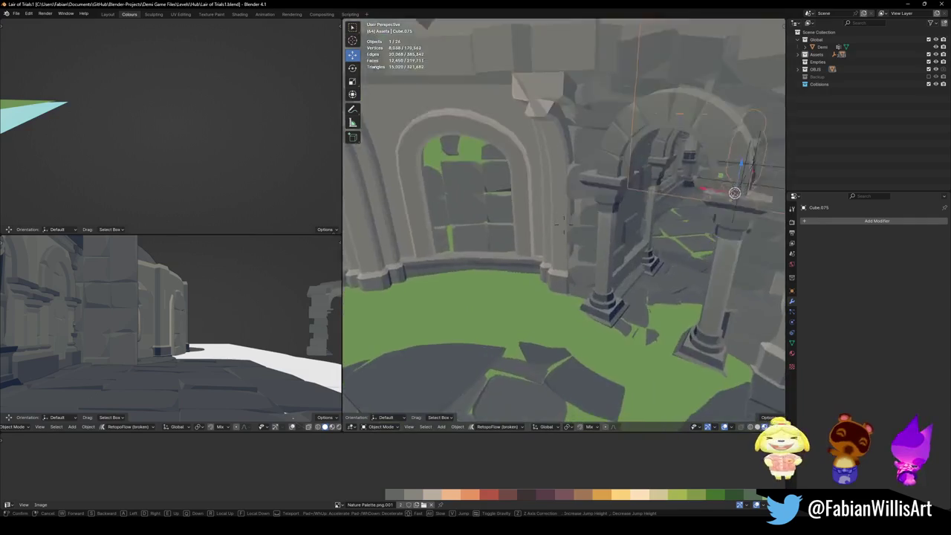
key("w")
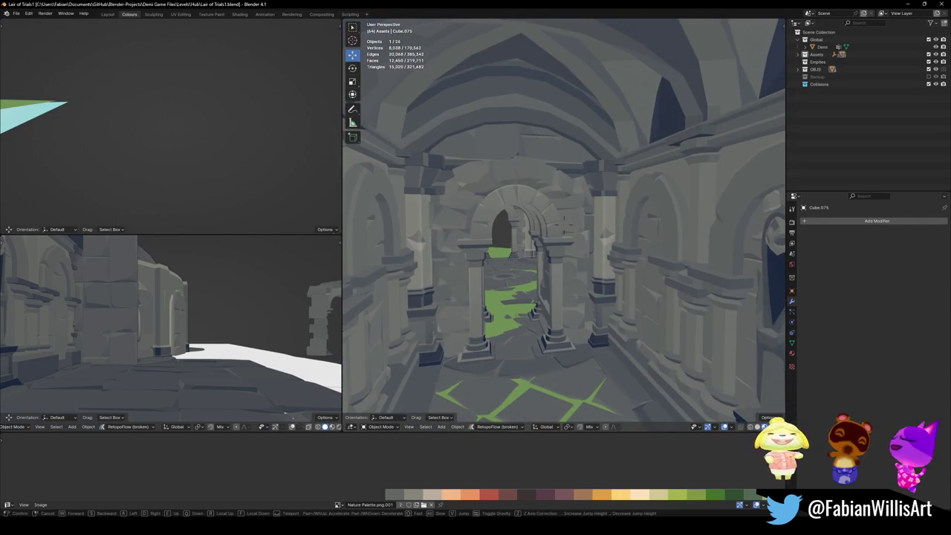
key("w")
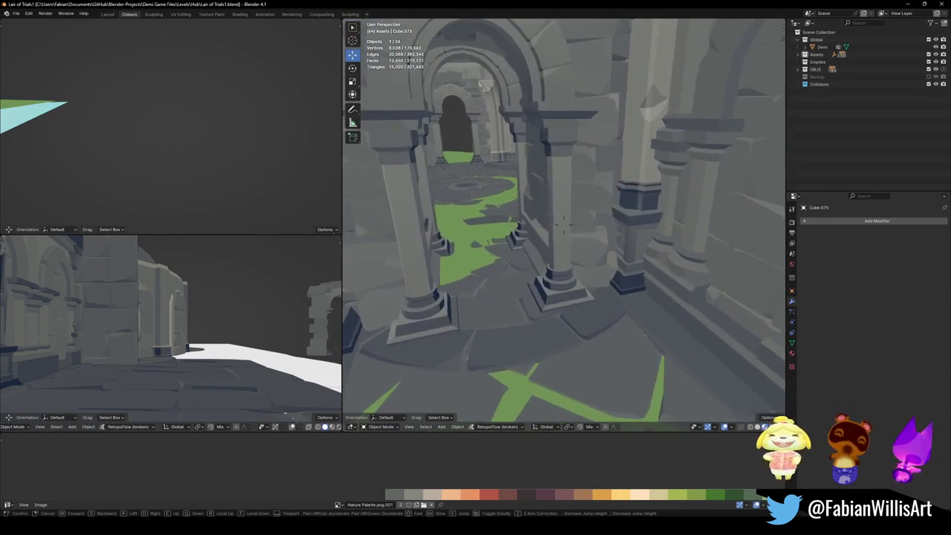
left_click(605, 205)
key("ctrl+s")
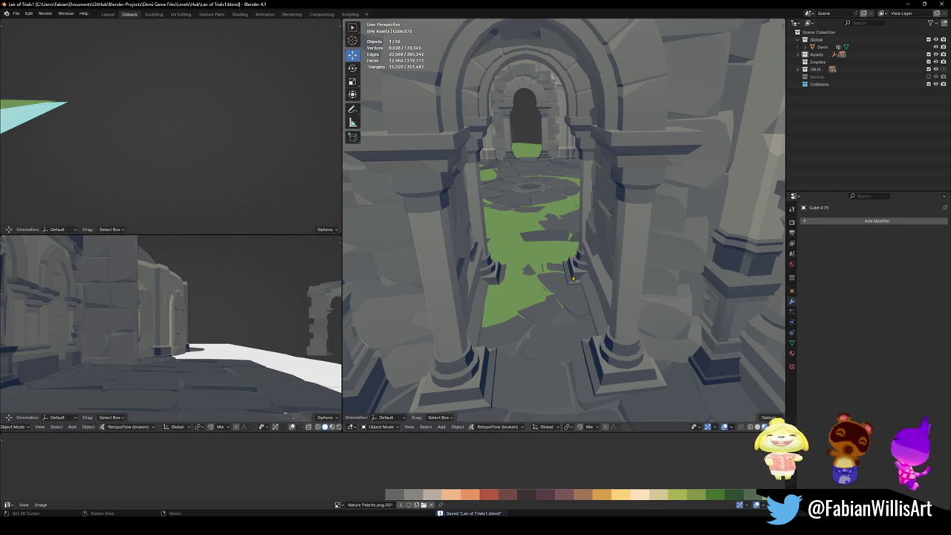
key("shift+grave")
key("w")
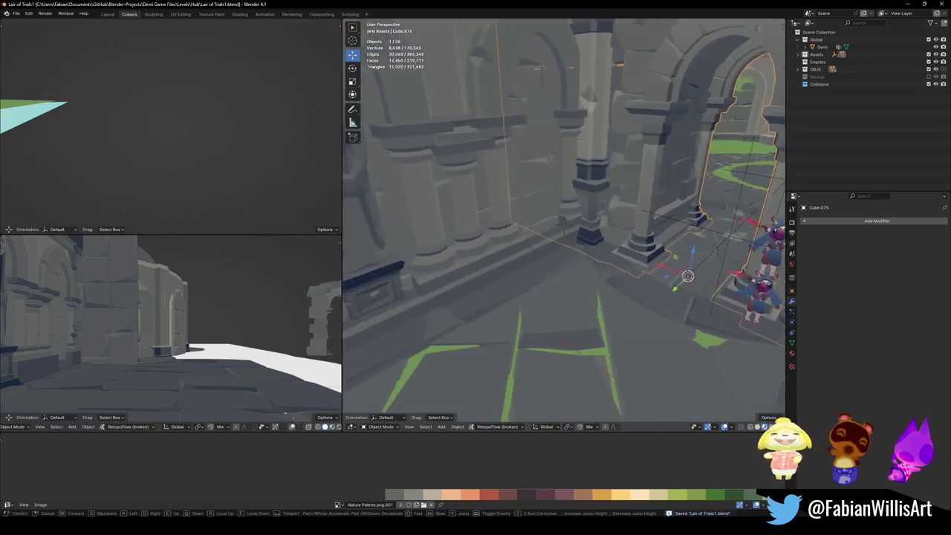
left_click(635, 241)
- Duplicate the empty by the arch doorway in place, name it Arena, and save
left_click(625, 313)
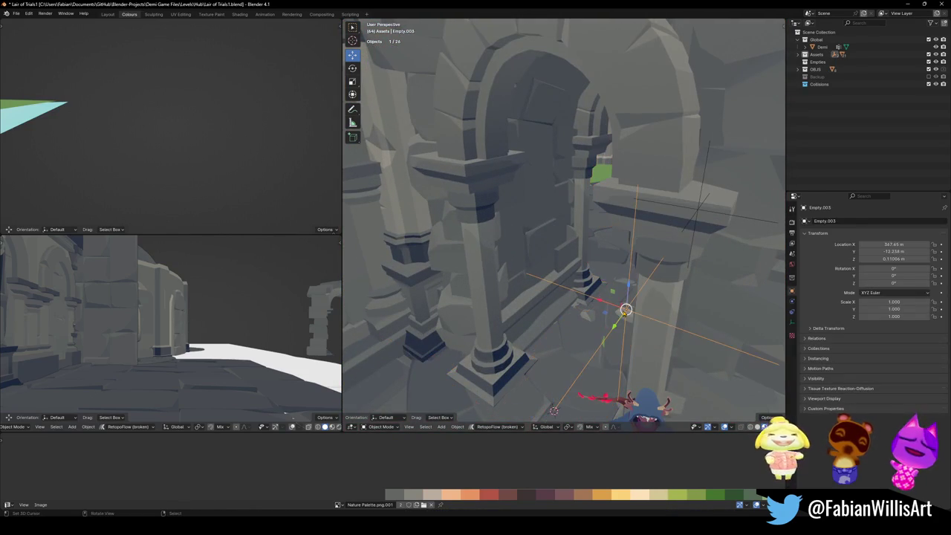
key("shift+d")
key("z")
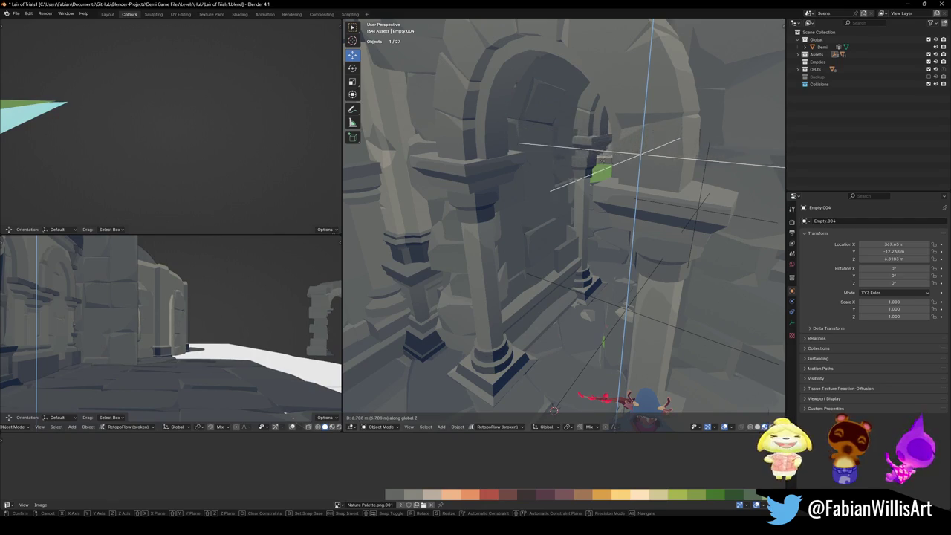
key("Escape")
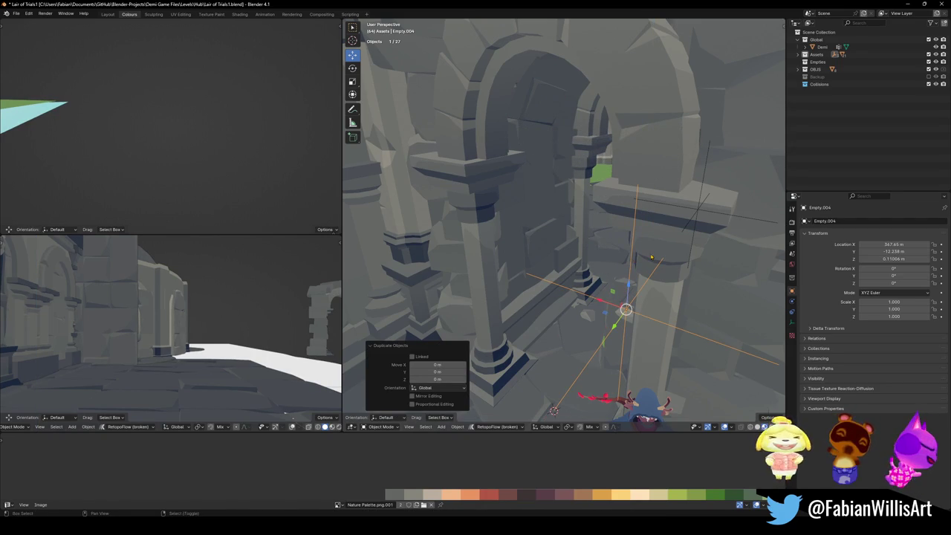
key("F2")
type("A")
key("Return")
key("ctrl+s")
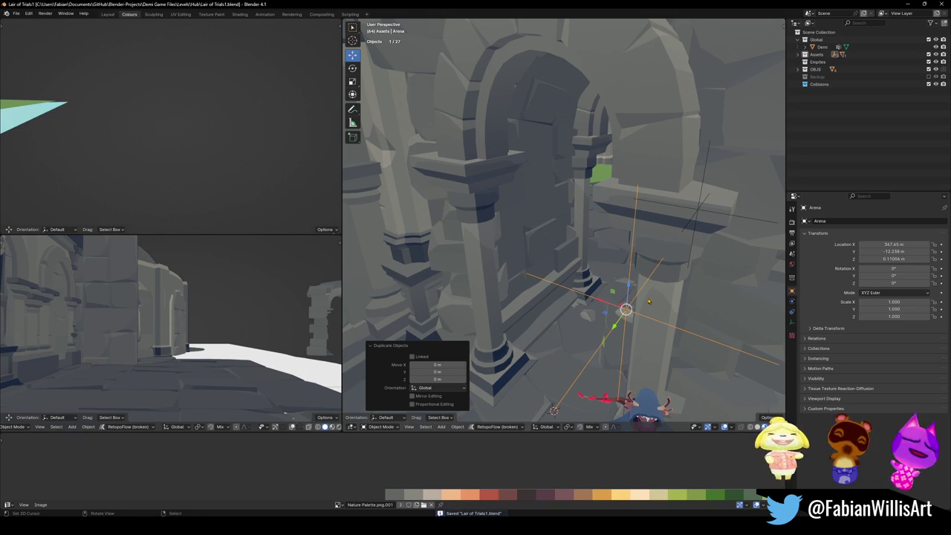
- Undo the extra duplicate, rename the selected empty to Hall, and save
key("ctrl+z")
key("ctrl+z")
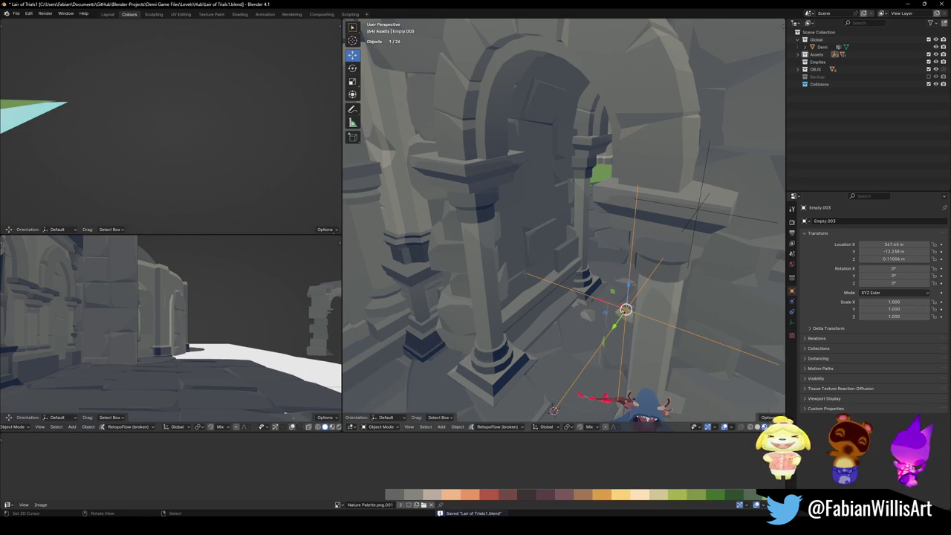
key("F2")
type("HuH")
key("Return")
key("ctrl+s")
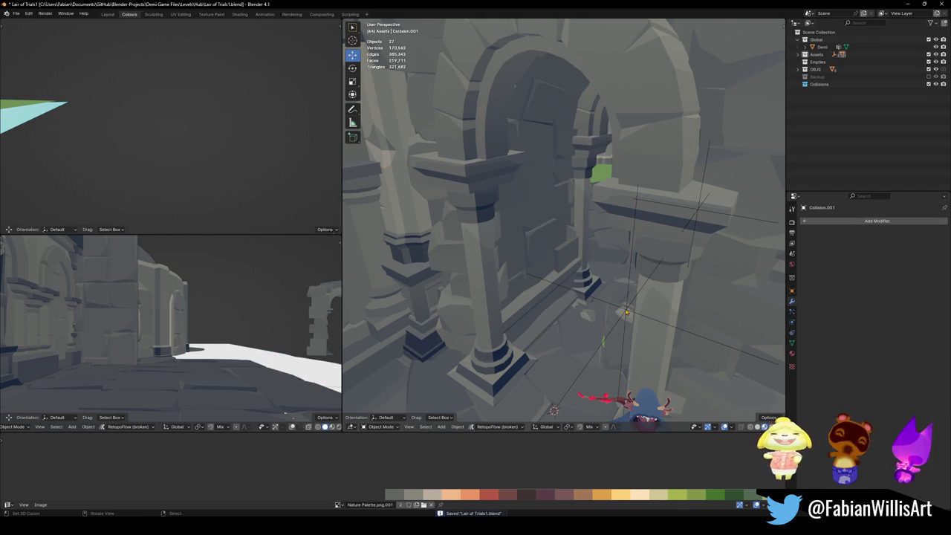
- Select the Arena empty, then fly into the round arena and pick its mesh
left_click(627, 307)
key("shift+grave")
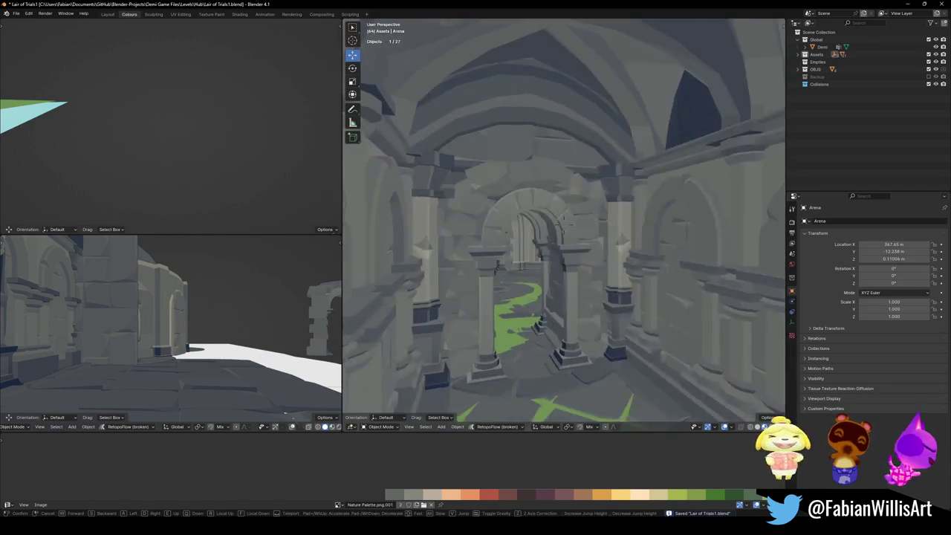
key("w")
left_click(572, 214)
left_click(572, 213, "shift")
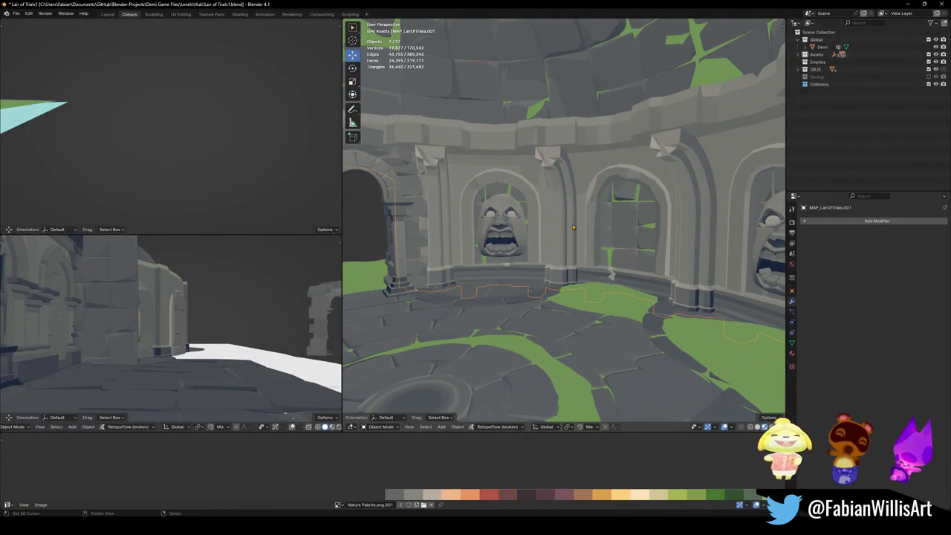
- Parent MAP_LairOfTrials.001 to the Arena empty with Keep Transform and save
key("KP_Divide")
middle_click_drag(587, 257, 680, 303)
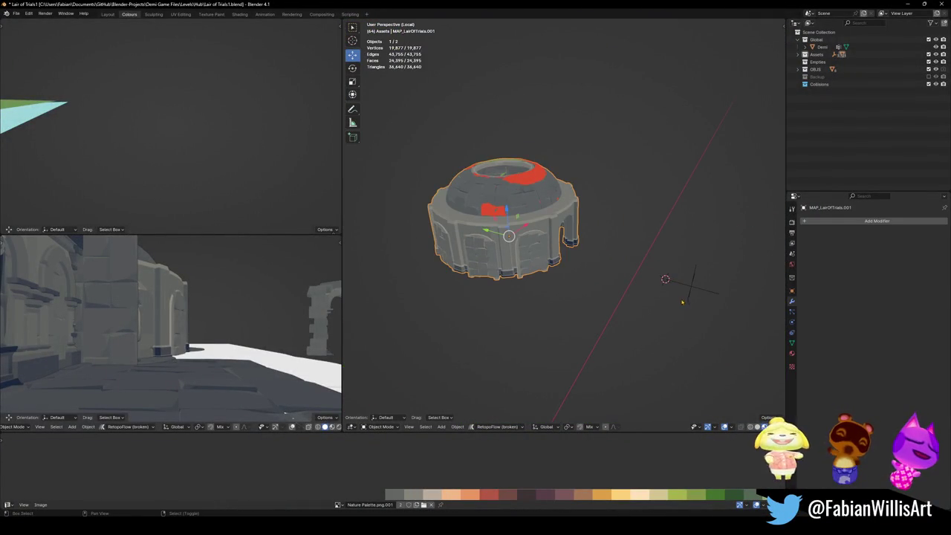
left_click(691, 293, "shift")
key("ctrl+p")
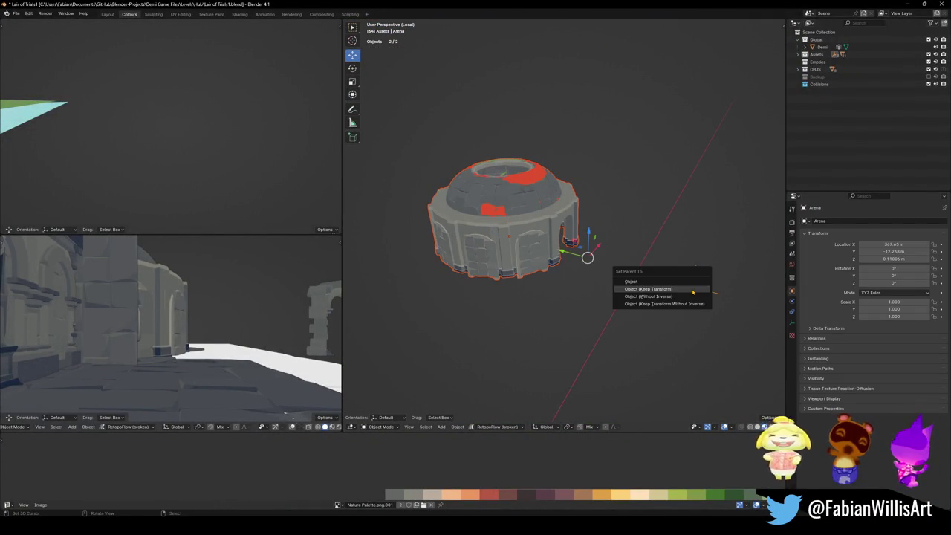
left_click(692, 290)
key("alt+a")
key("ctrl+s")
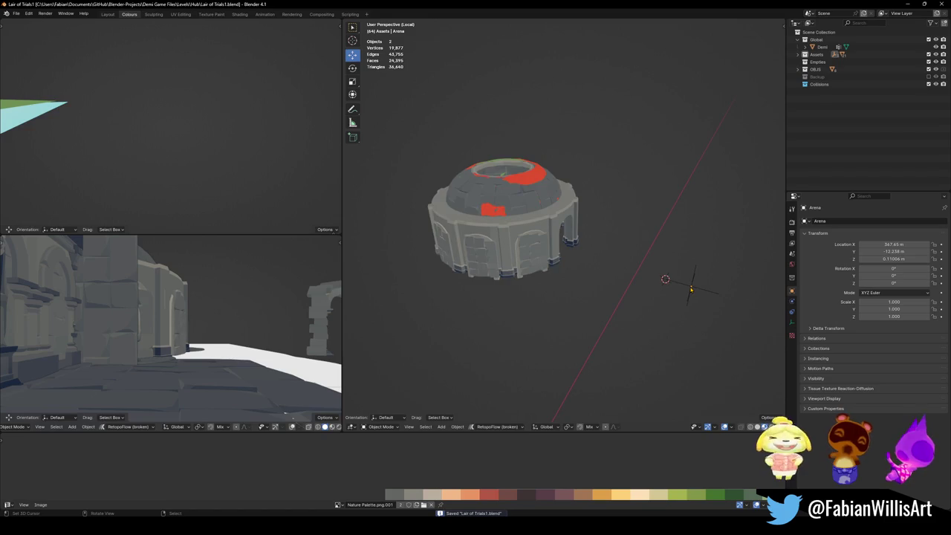
key("KP_Divide")
- Travel down the corridor and circle-select the empties near the doorway
key("shift+grave")
key("w")
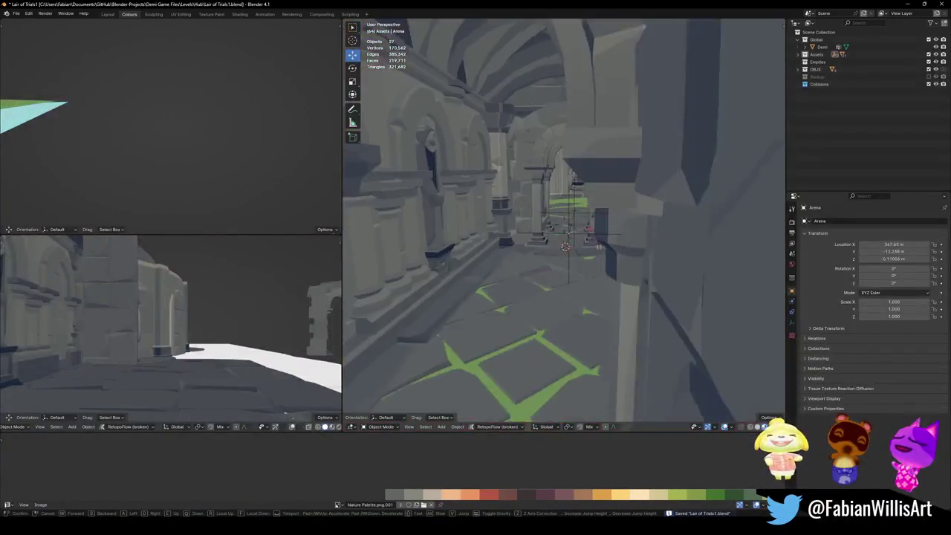
left_click(621, 277)
left_click(620, 278)
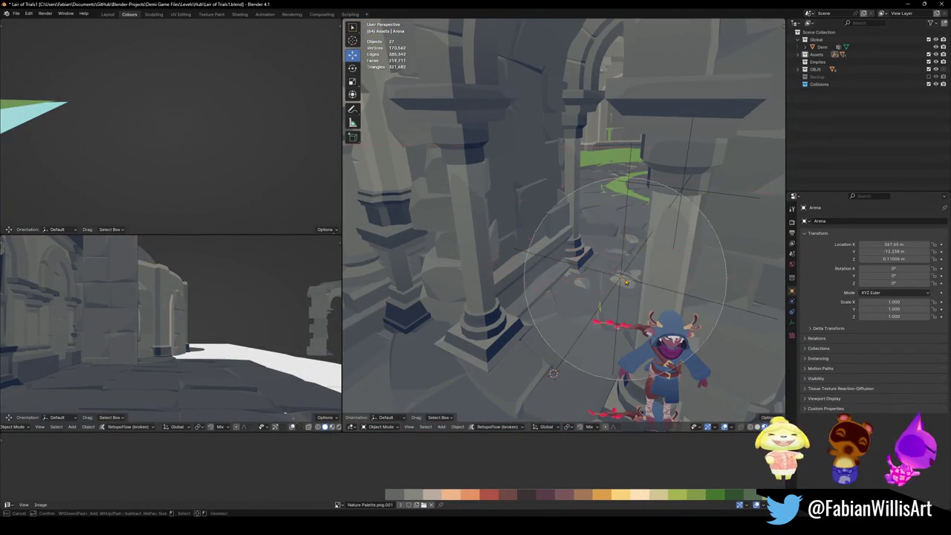
key("shift+grave")
key("c")
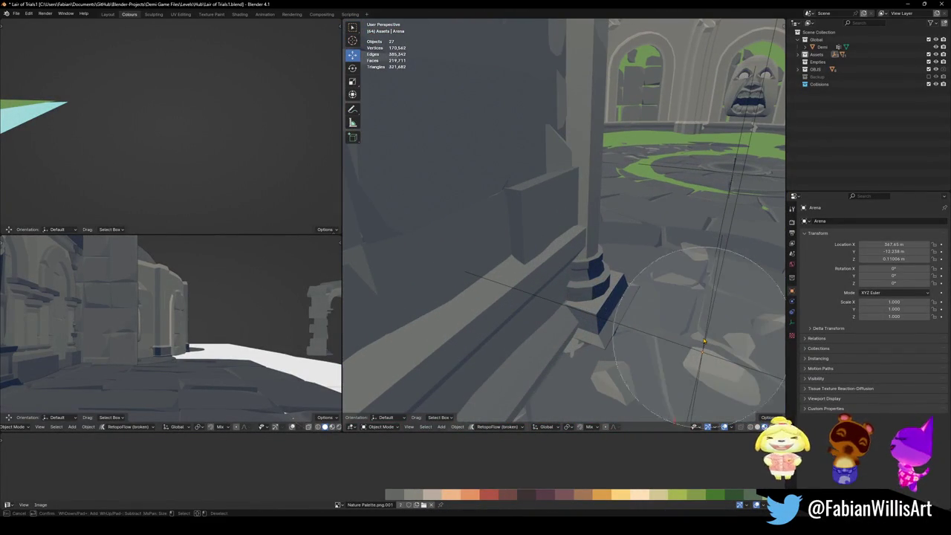
left_click(702, 353)
right_click(703, 353)
- Isolate the Hall and Arena empties in local view and test raising the Arena empty
key("KP_Divide")
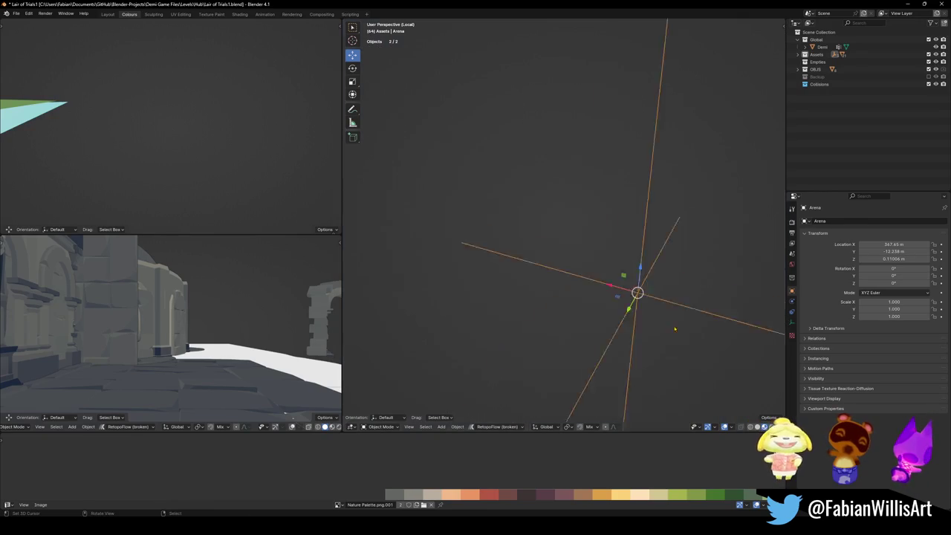
left_click(565, 230)
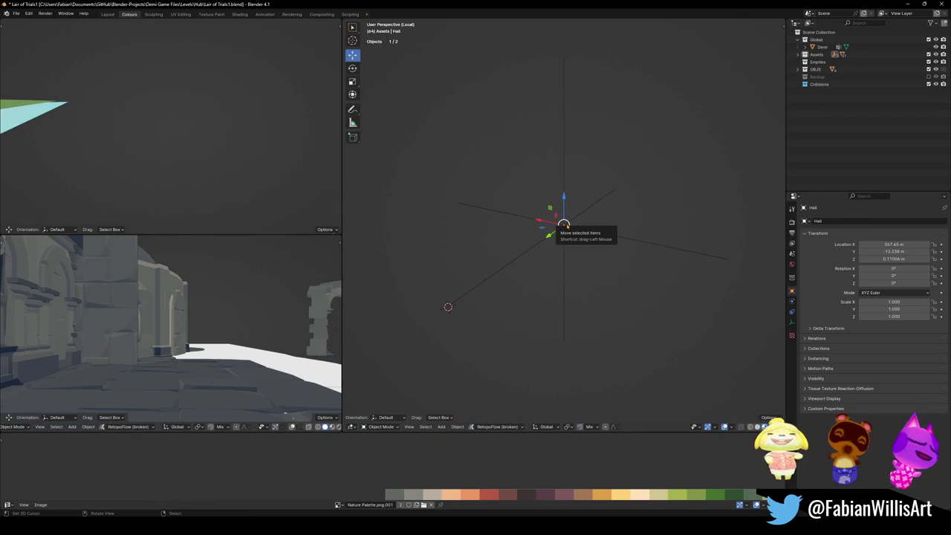
left_click(623, 240)
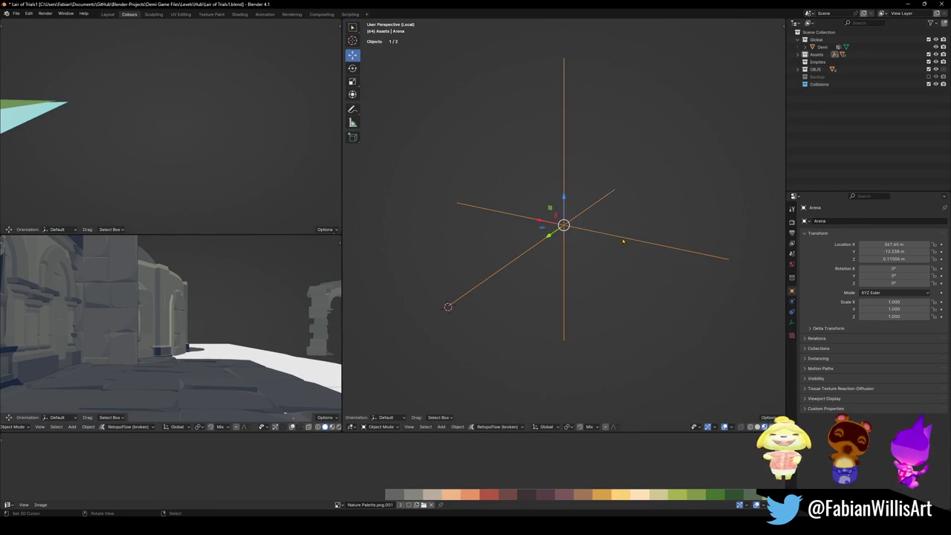
key("alt+a")
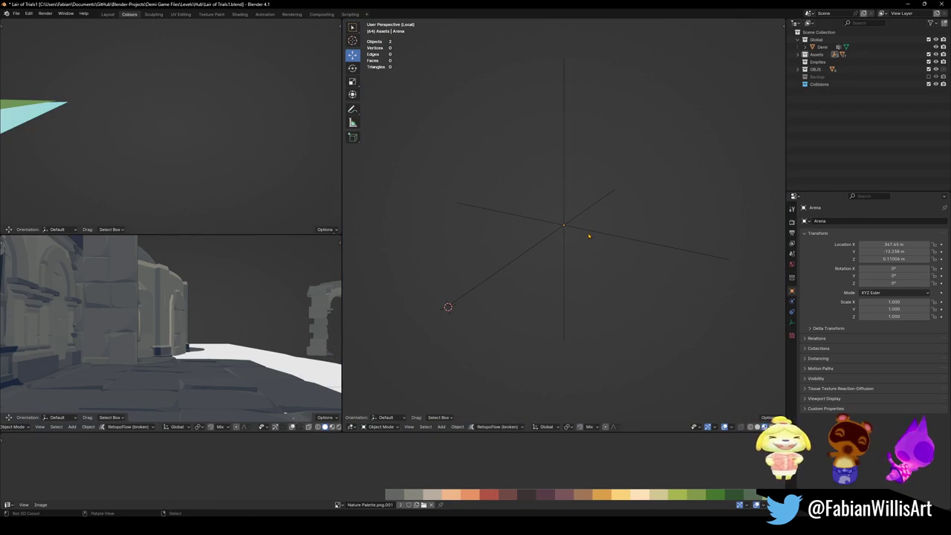
left_click(564, 224)
key("g")
key("z")
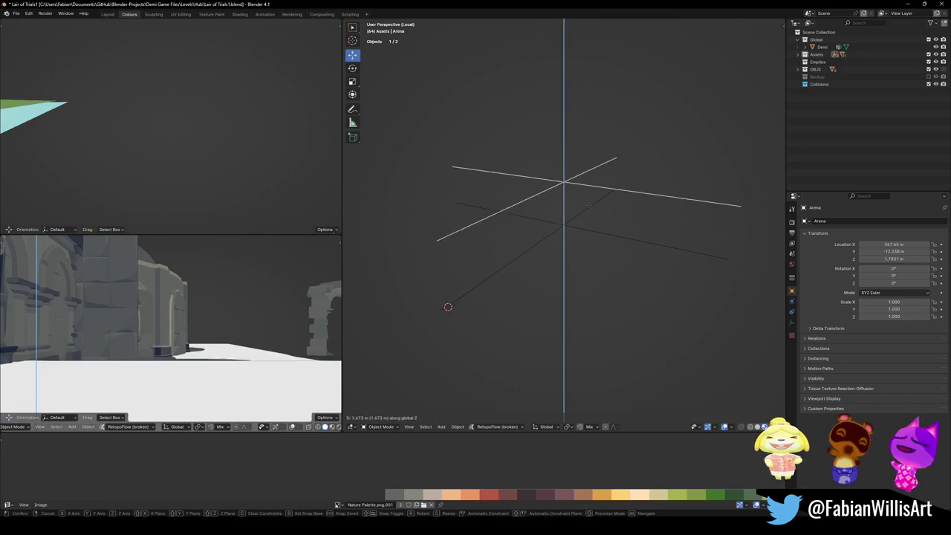
key("Escape")
- Reselect the Hall and Arena empties, then clear and select only the Arena empty
key("alt+a")
left_click(584, 229)
left_click(582, 229)
left_click(564, 179, "shift")
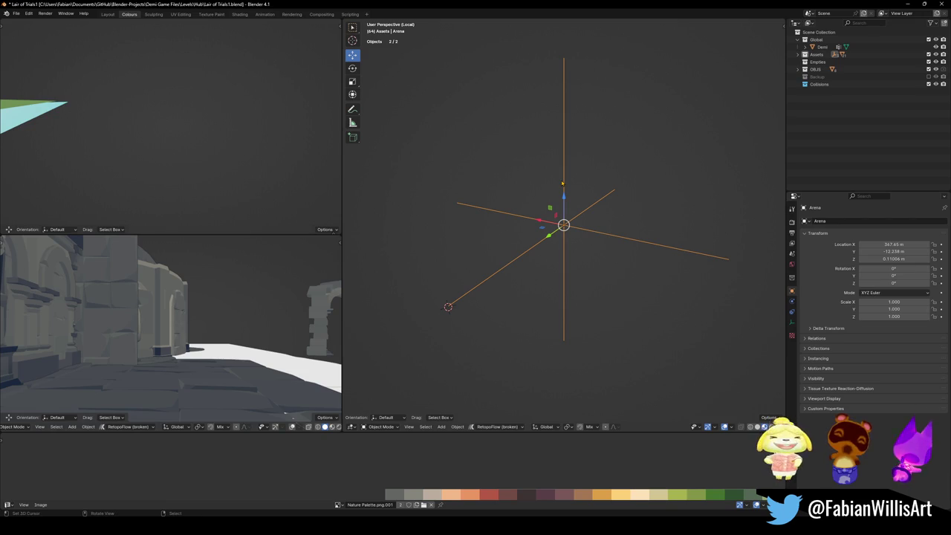
key("alt+a")
scroll(609, 218, "down", 4)
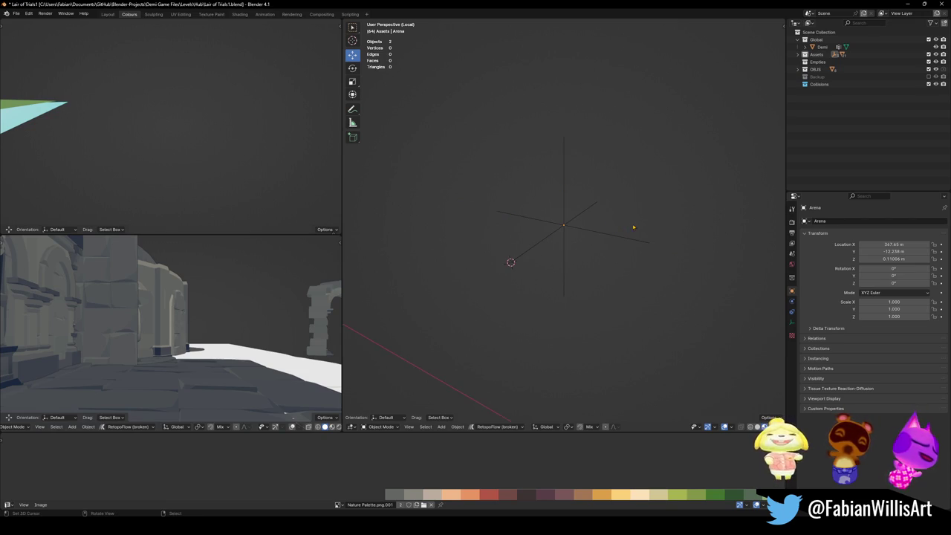
scroll(644, 232, "up", 4)
left_click(563, 224)
- Duplicate the Arena empty and raise the copy about 11.7 m along Z
key("shift+d")
key("y")
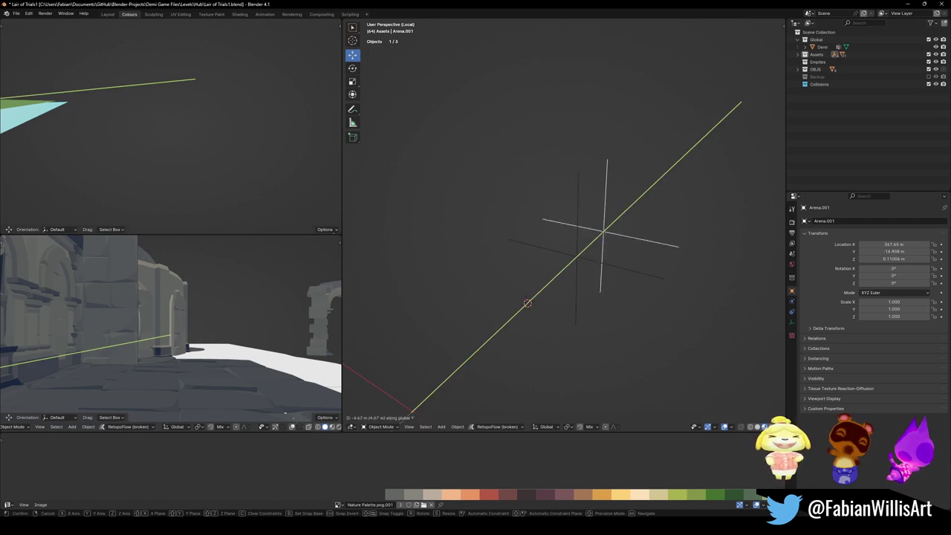
key("Escape")
key("g")
key("z")
left_click(616, 124)
middle_click_drag(616, 124, 622, 233, "shift")
- Shrink the raised copy's display size, then deselect it
right_click(585, 264)
left_click(594, 208)
left_click(525, 301)
left_click(583, 276)
- Rename the raised copy Arena.001 to 'pivot' and save the level file
left_click(590, 189)
key("F2")
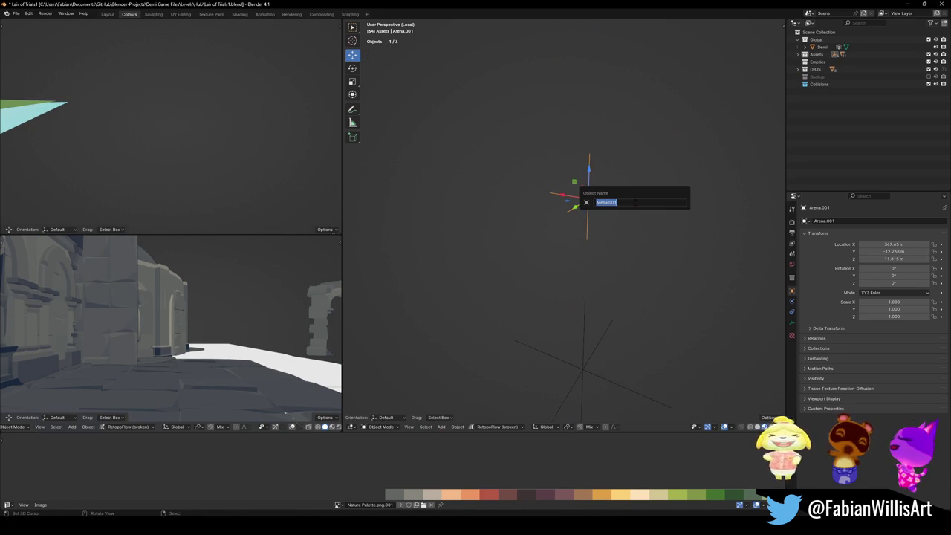
type("P")
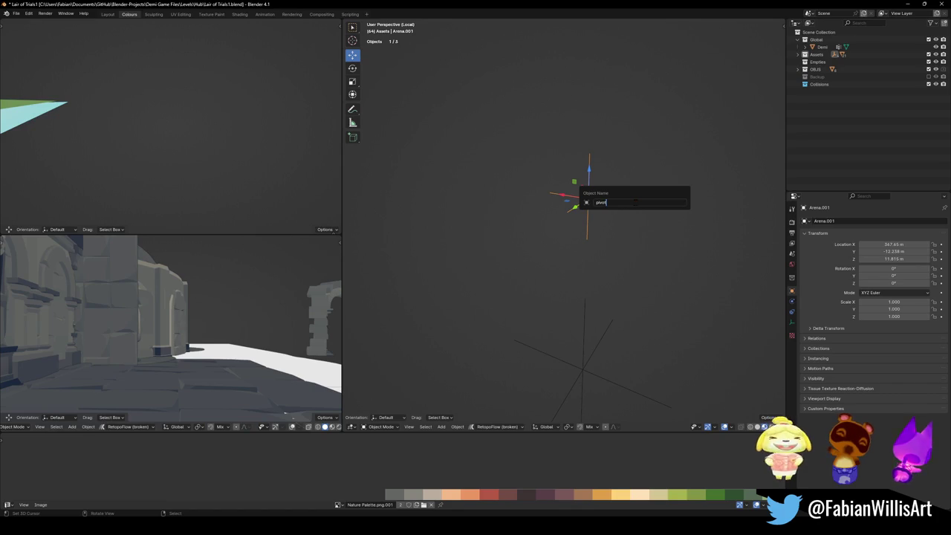
key("Return")
left_click(636, 257)
key("ctrl+s")
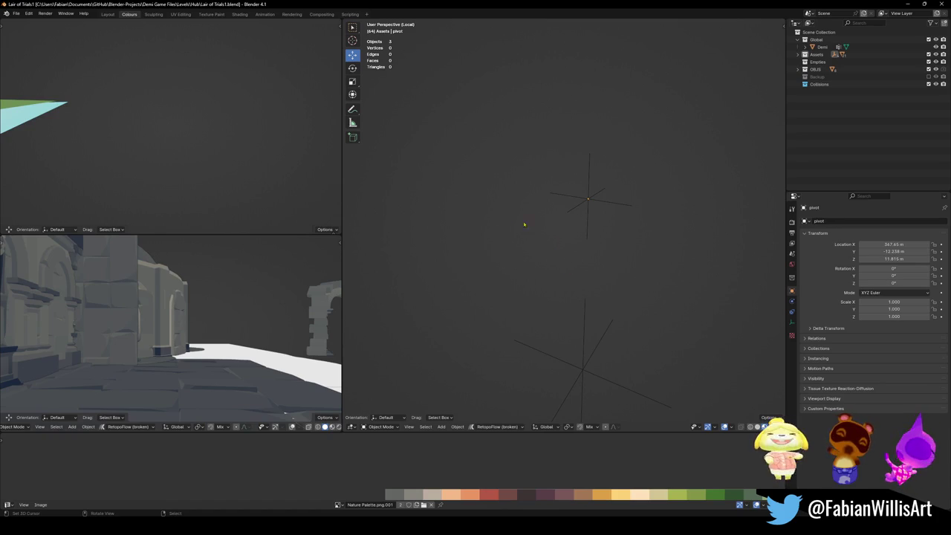
- Delete the old lower Arena empty, rename the pivot empty to 'arena', and save
left_click(594, 361)
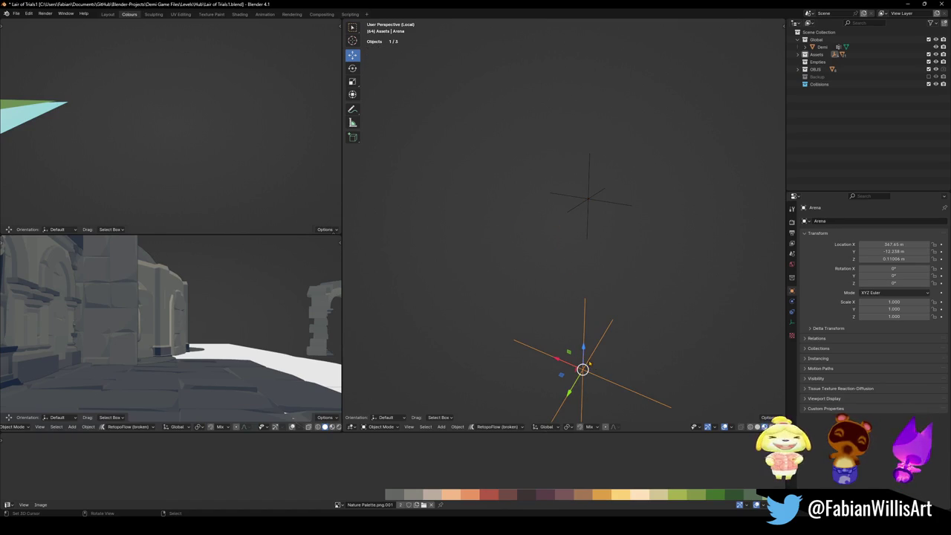
key("x")
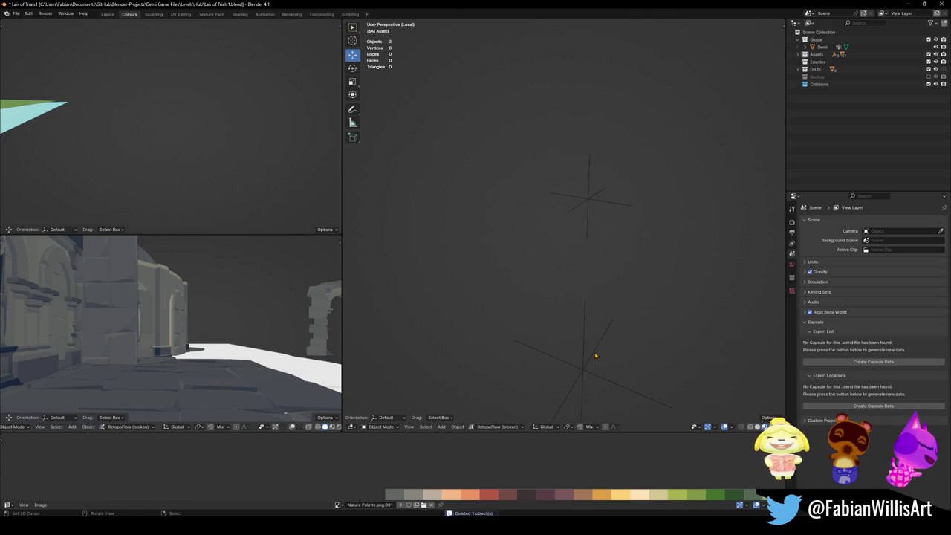
left_click(592, 370)
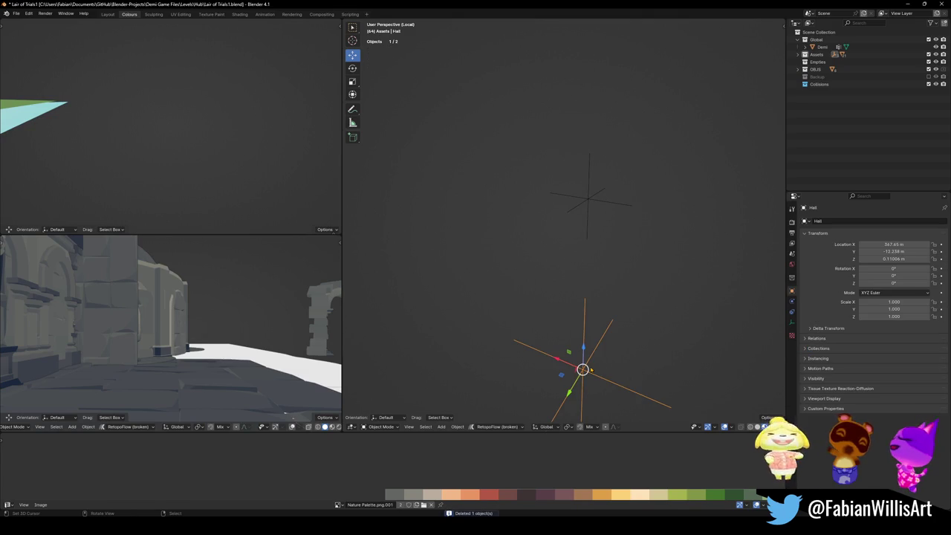
left_click(587, 220)
key("F2")
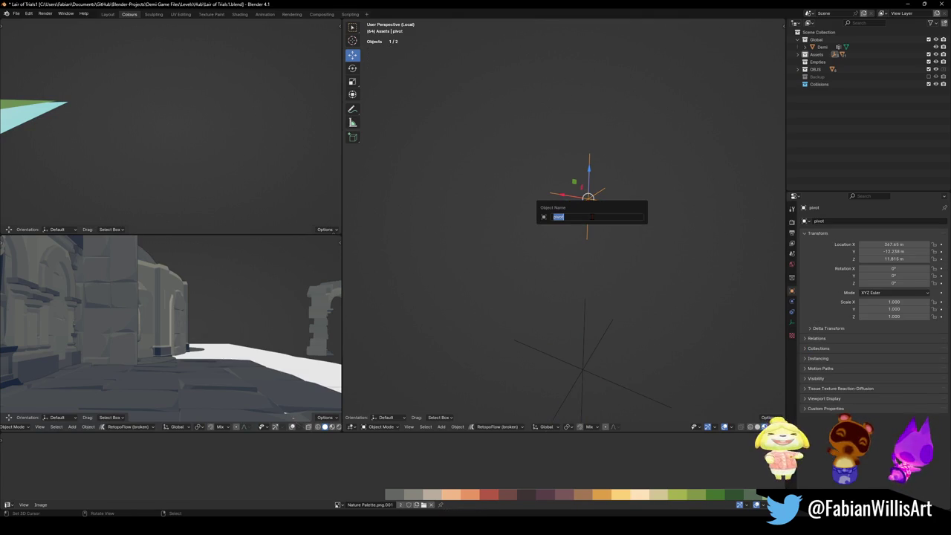
type("na")
key("Return")
key("ctrl+s")
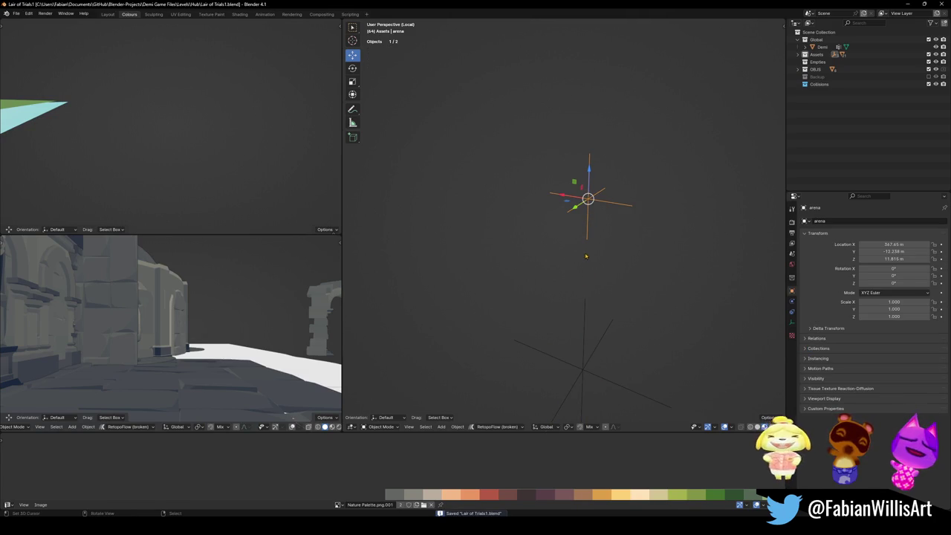
- Parent the arena empty to the Hall empty with Object (Keep Transform)
left_click(578, 354, "shift")
key("ctrl+p")
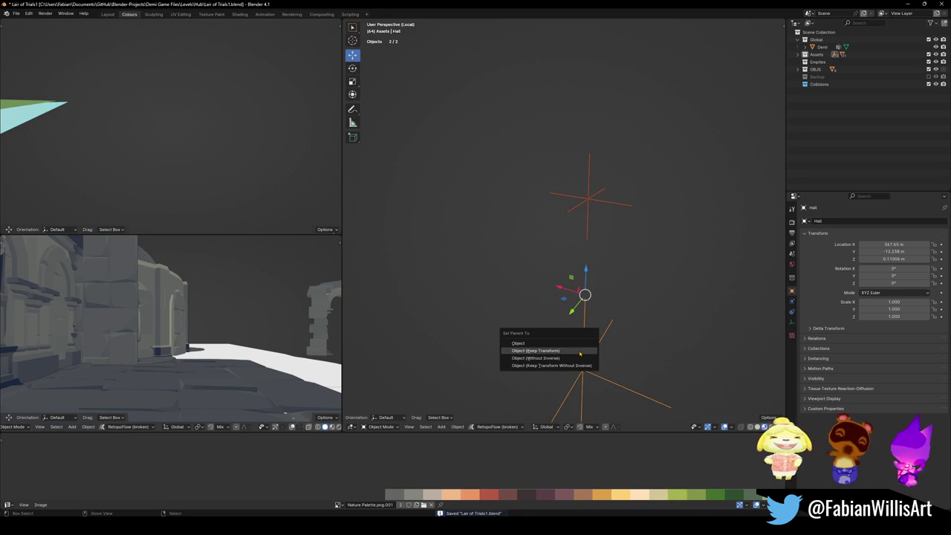
left_click(580, 351)
left_click(606, 354)
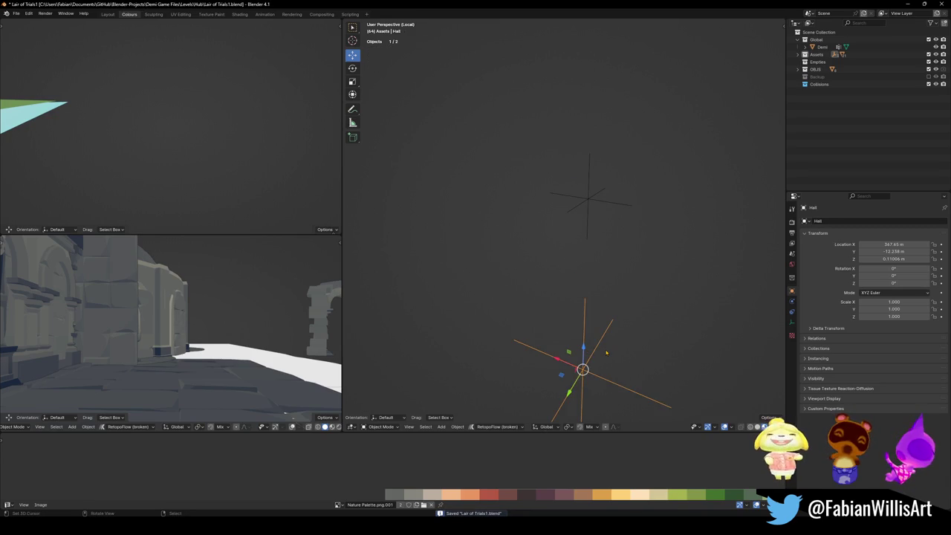
- Leave local view and walk through the archway into the hall
key("KP_Divide")
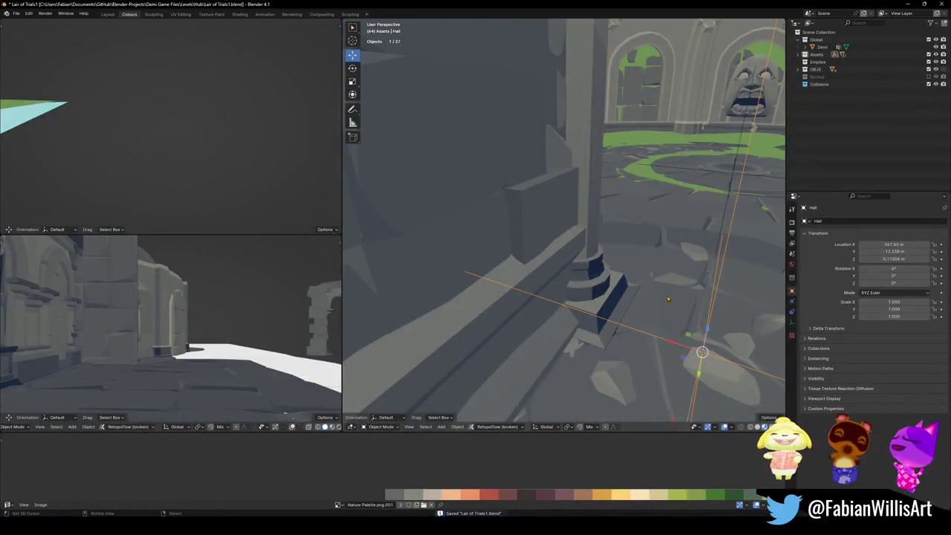
middle_click_drag(668, 299, 659, 294)
key("shift+grave")
key("w")
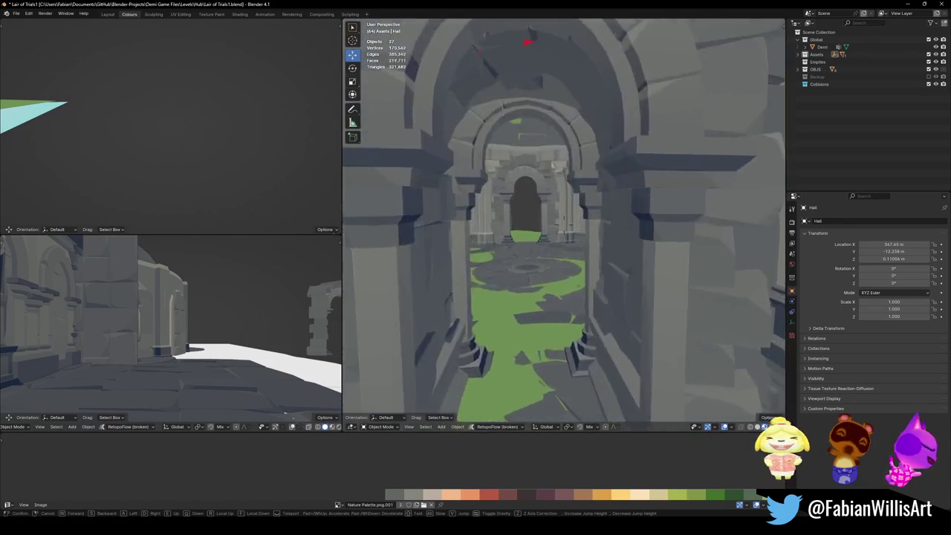
key("w")
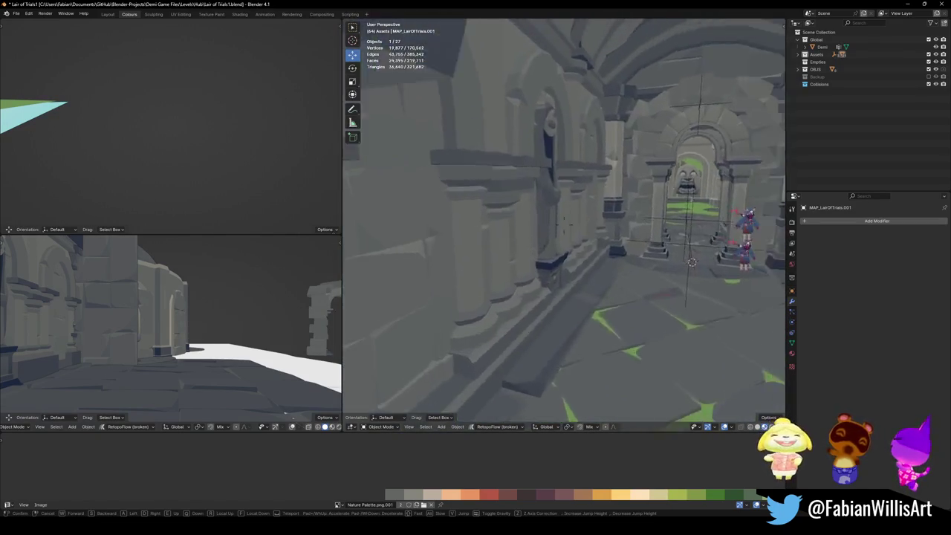
left_click(627, 202)
- Parent the selected level pieces to the arena empty, deselect, and save
left_click(619, 165, "shift")
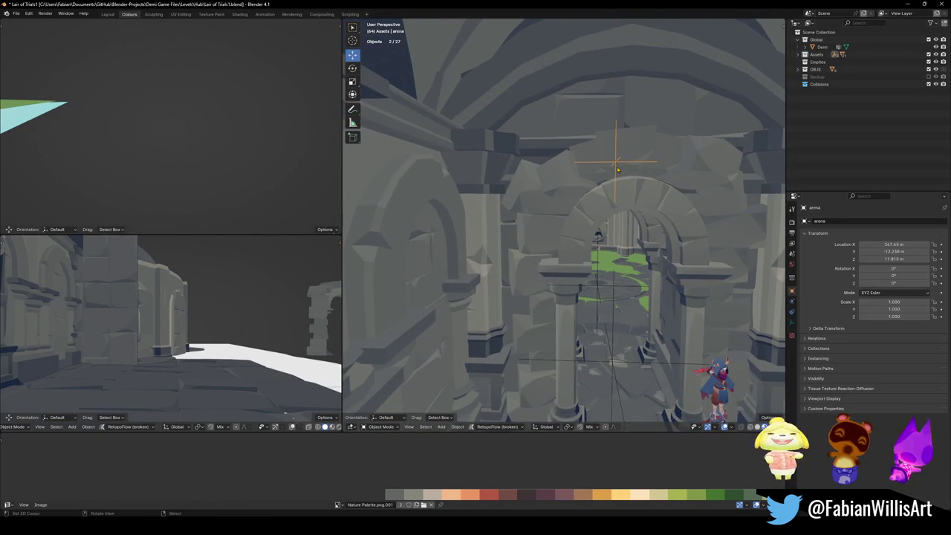
key("ctrl+p")
left_click(617, 167)
key("alt+a")
key("ctrl+s")
- Reposition the Hall object and delete the leftover arch piece
left_click(615, 160)
key("shift+grave")
key("s")
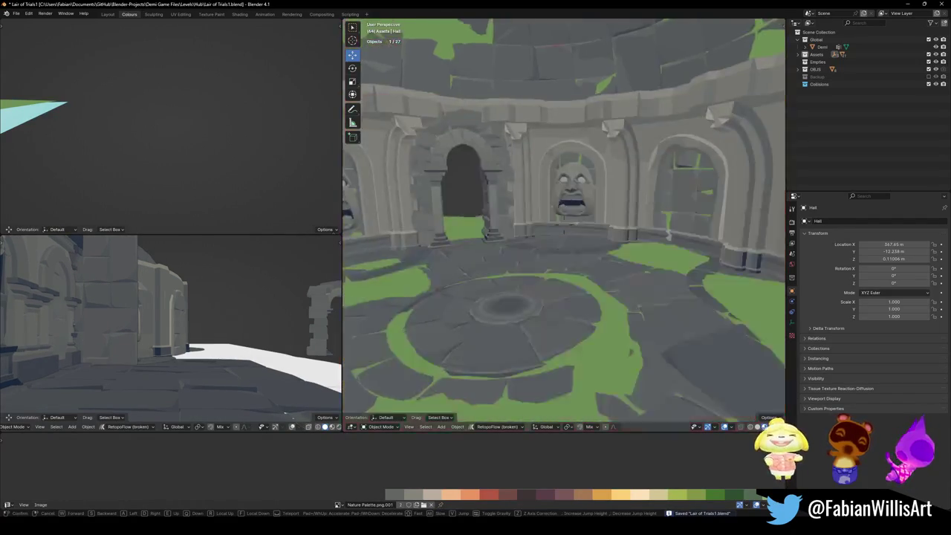
left_click(563, 225)
left_click(615, 305)
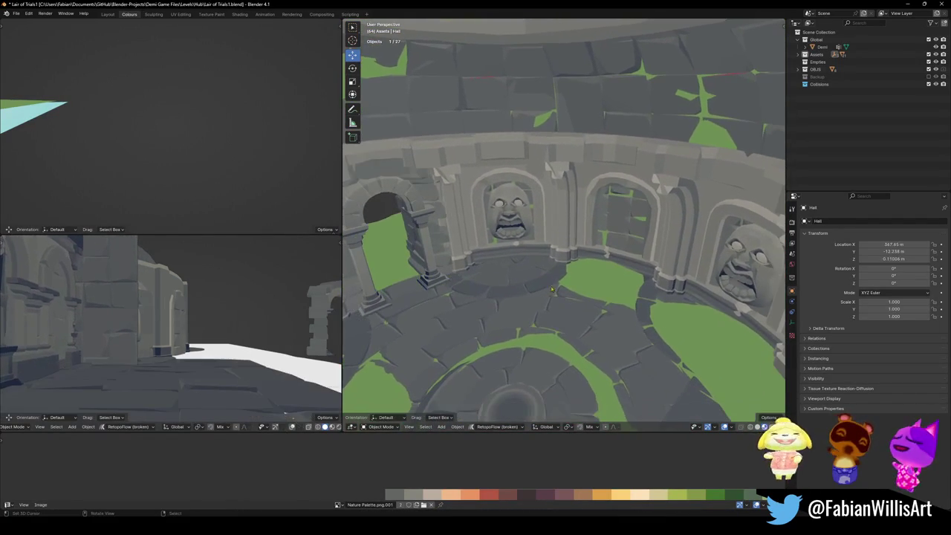
key("Delete")
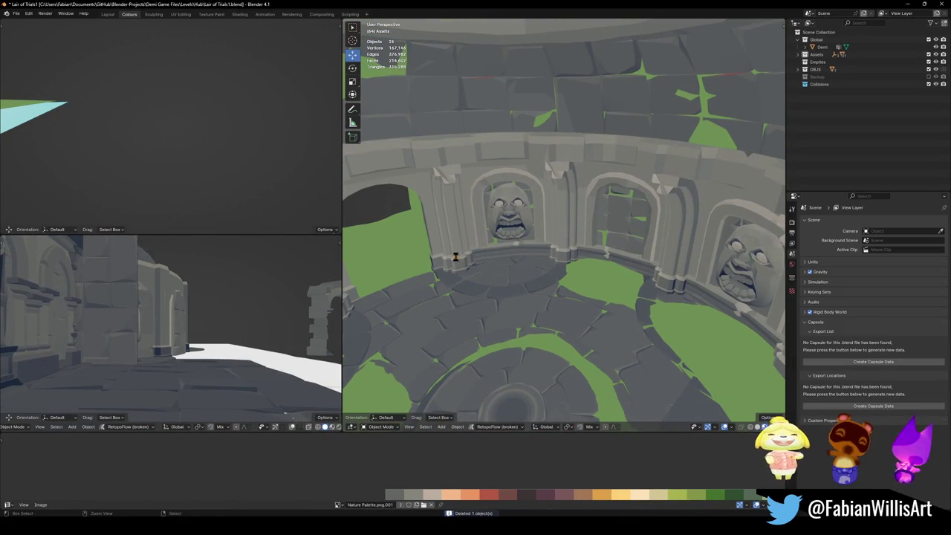
- Walk into the arched corridor, select Floor.001, Hall and arena, save, and frame the arena
key("shift+grave")
key("w")
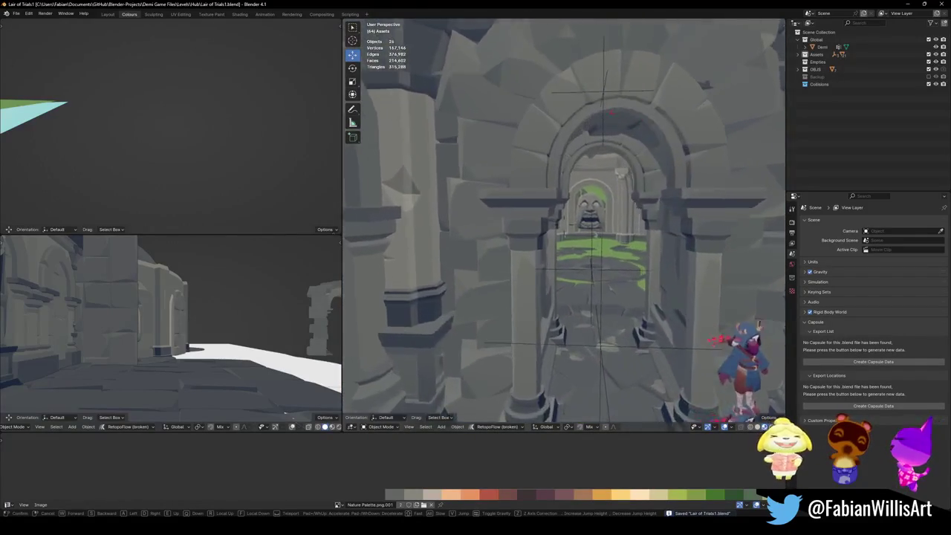
left_click(594, 285)
left_click(594, 285)
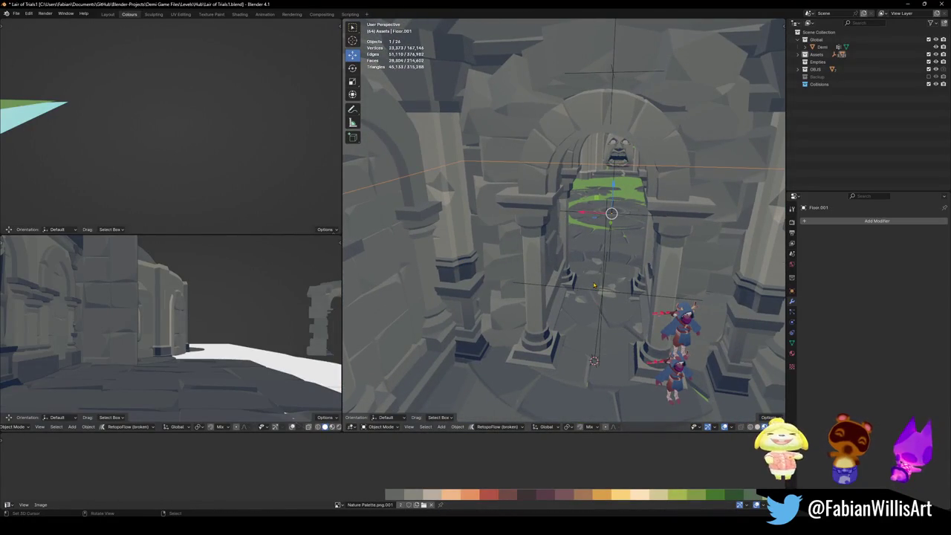
left_click(593, 294)
left_click(615, 75, "shift")
scroll(614, 75, "up", 3)
key("ctrl+s")
mouse_move(615, 75)
middle_mouse_down()
mouse_move(565, 238)
mouse_move(598, 234)
mouse_move(585, 228)
middle_mouse_up()
key("KP_Decimal")
- Select the arena with all its children, then try and undo duplicating the group
key("q")
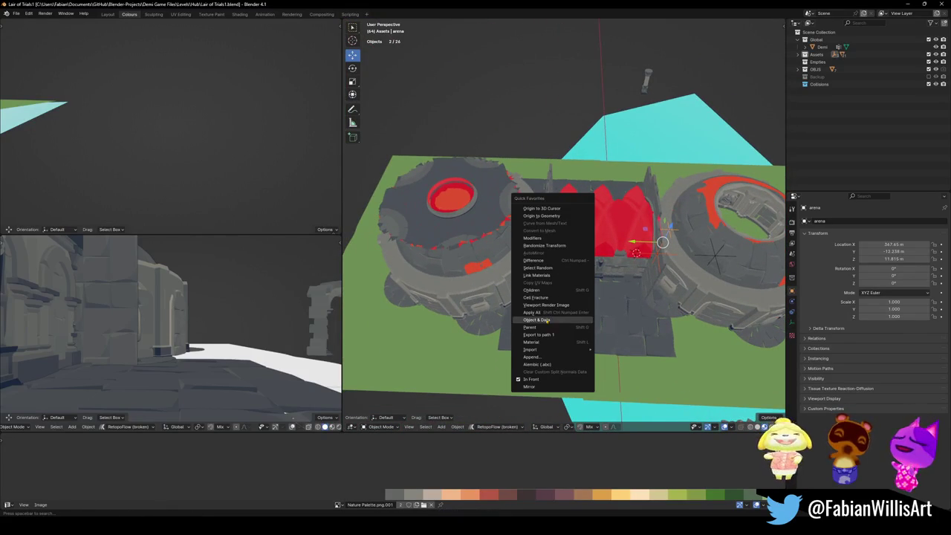
left_click(532, 290)
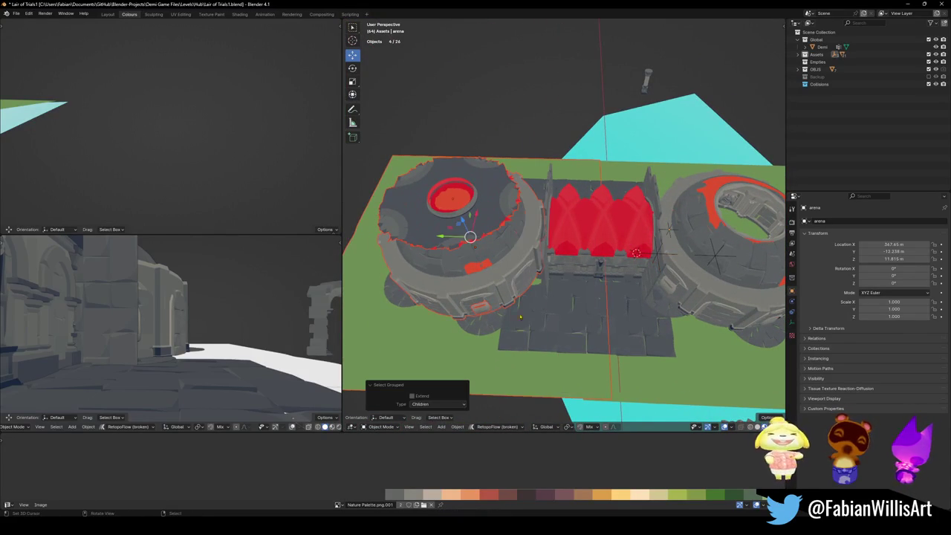
left_click(422, 396)
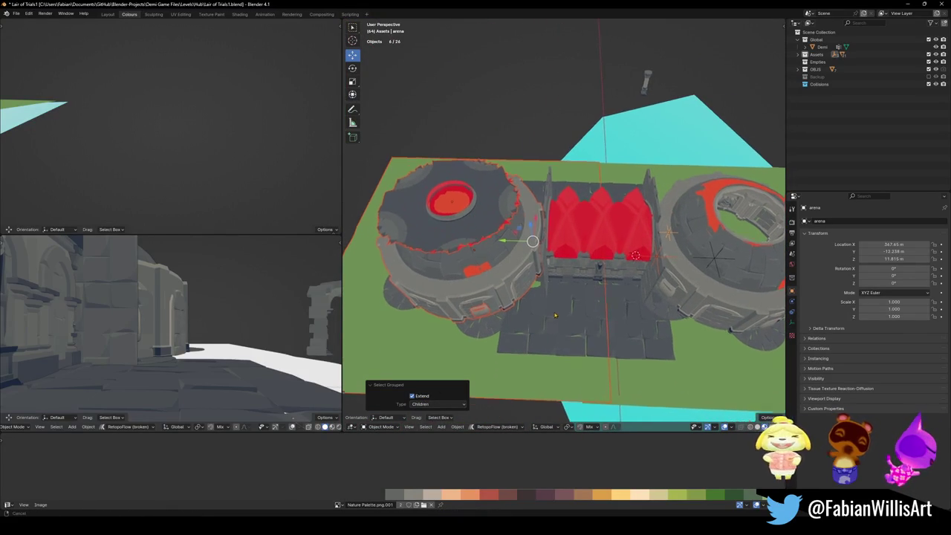
key("g")
right_click(568, 249)
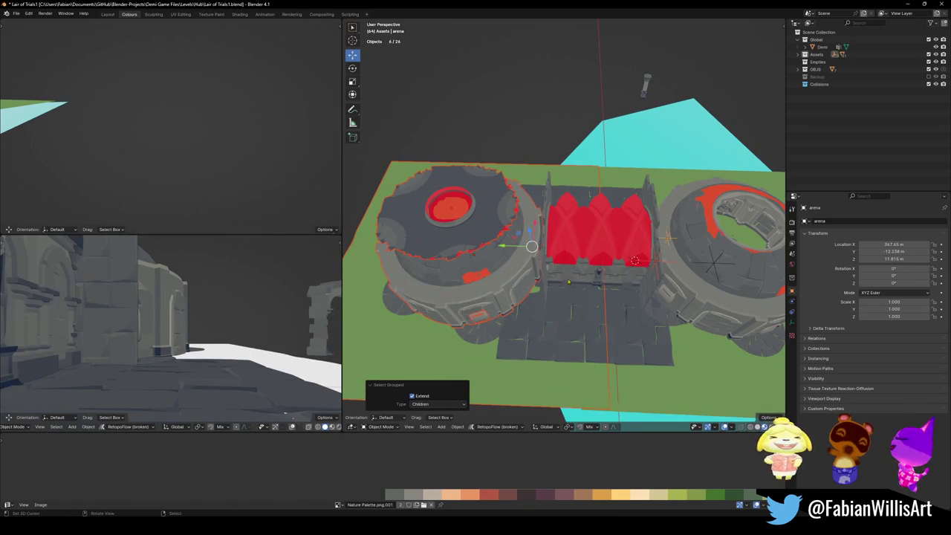
key("g")
right_click(567, 275)
key("shift+d")
right_click(511, 190)
key("ctrl+z")
key("ctrl+z")
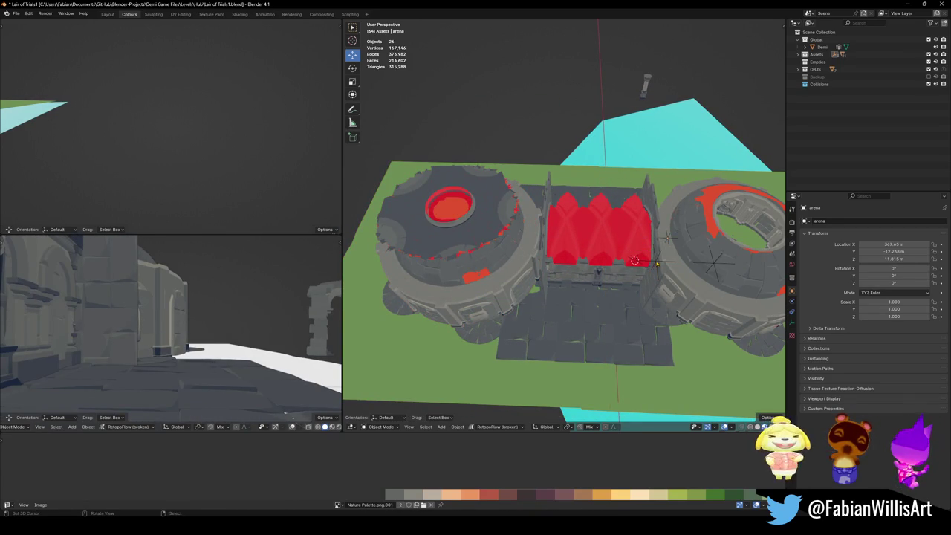
- Move the Hall between the two arenas and select it with all its children
left_click(657, 264)
key("g")
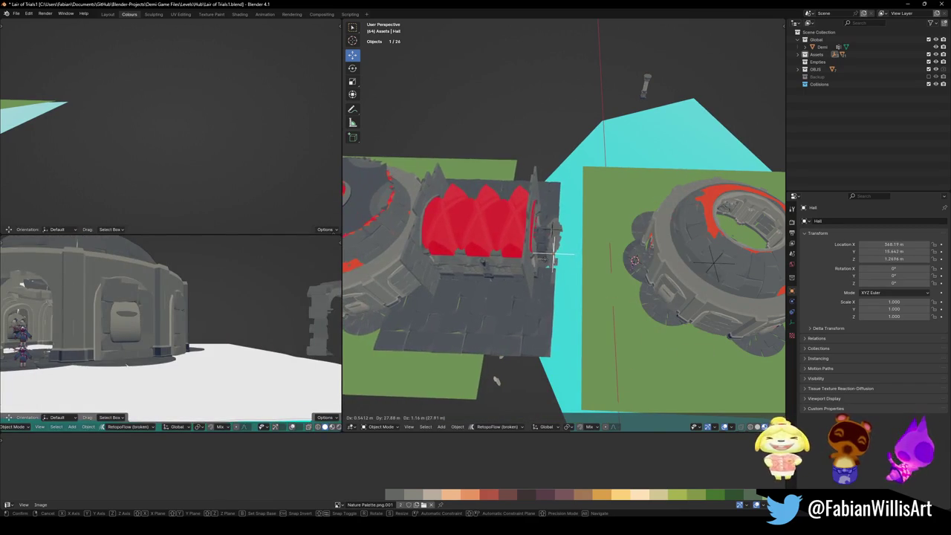
left_click(572, 274)
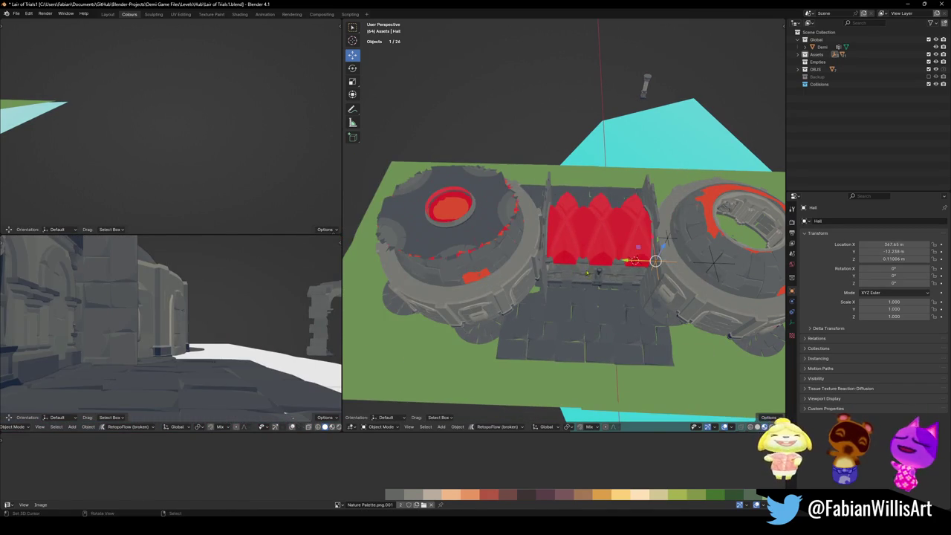
key("q")
left_click(597, 270)
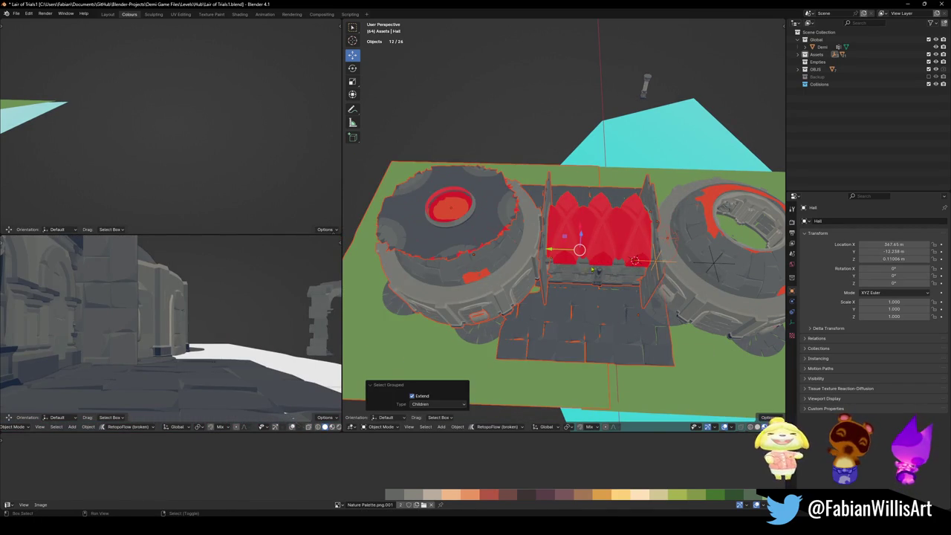
- Duplicate the hall along Y past the next arena and nudge the copy into place
key("shift+d")
key("y")
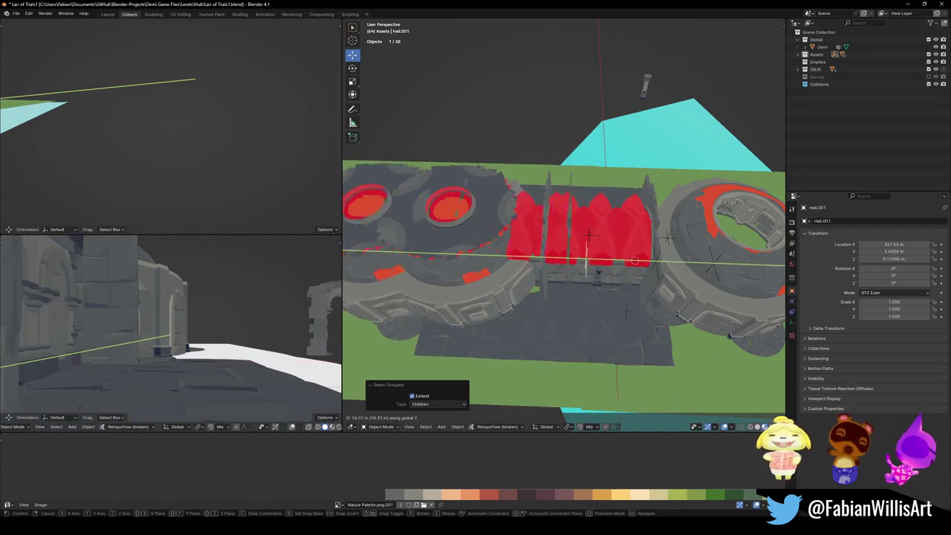
left_click(636, 260)
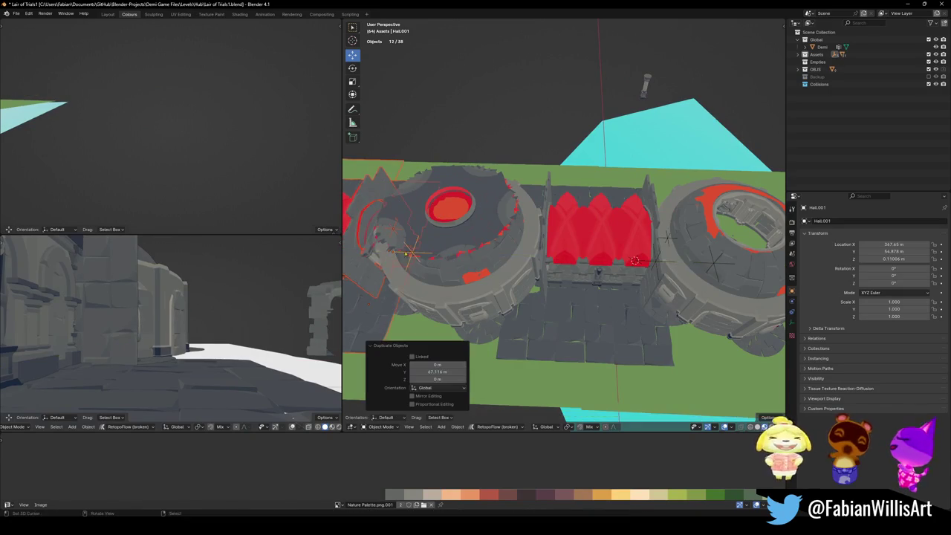
middle_click_drag(635, 260, 584, 263, "shift")
scroll(555, 256, "up", 3)
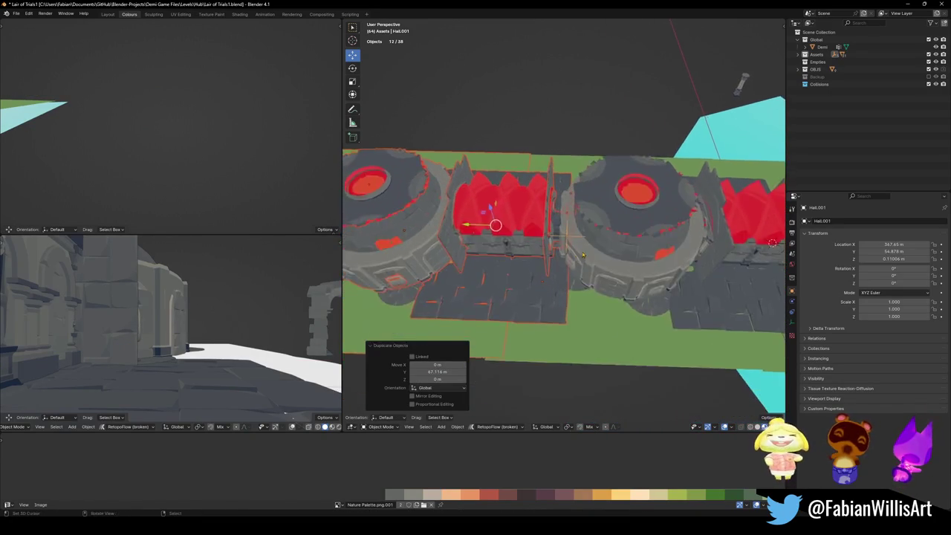
scroll(565, 254, "up", 5)
scroll(576, 253, "up", 5)
scroll(587, 251, "up", 4)
middle_click_drag(593, 249, 565, 194)
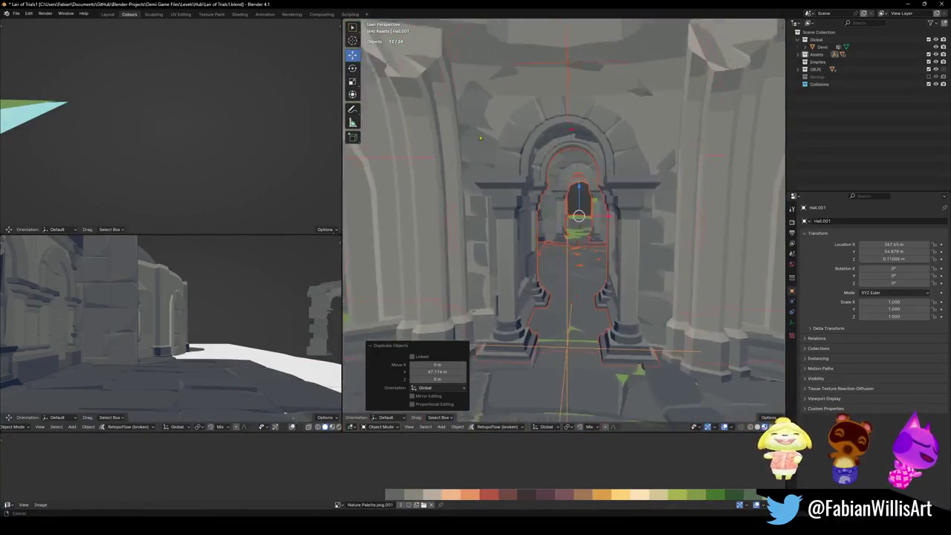
key("g")
key("y")
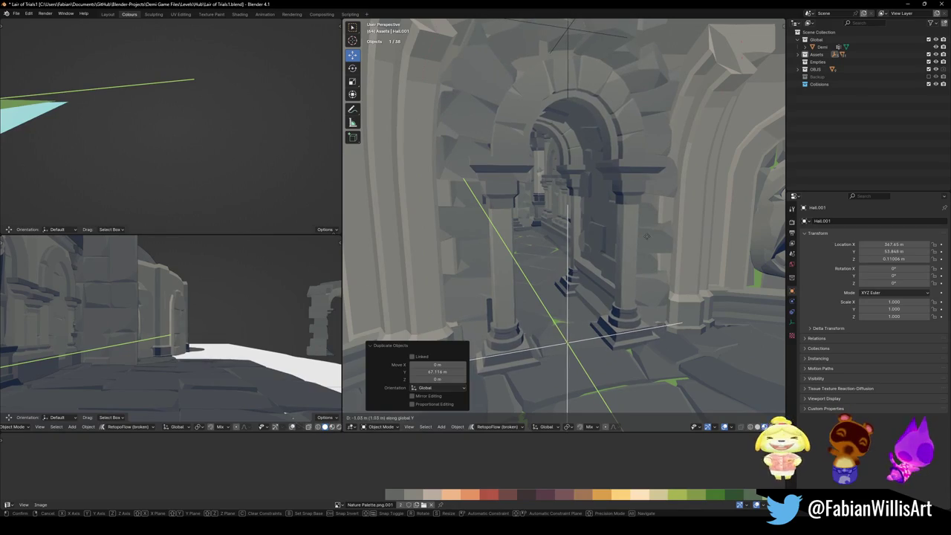
left_click(631, 227)
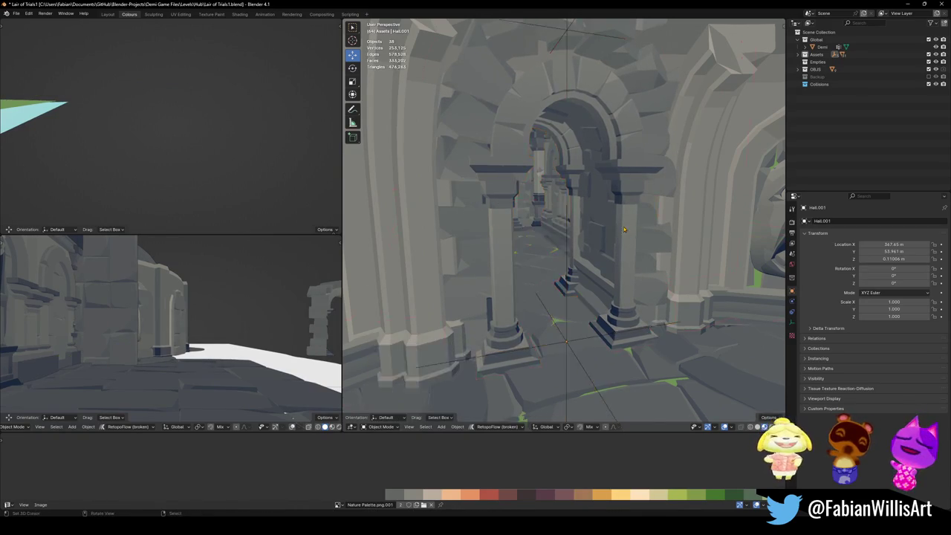
- Save, then walk and fly over the hall to check the archway
middle_click_drag(631, 227, 565, 222)
key("ctrl+s")
key("shift+grave")
key("w")
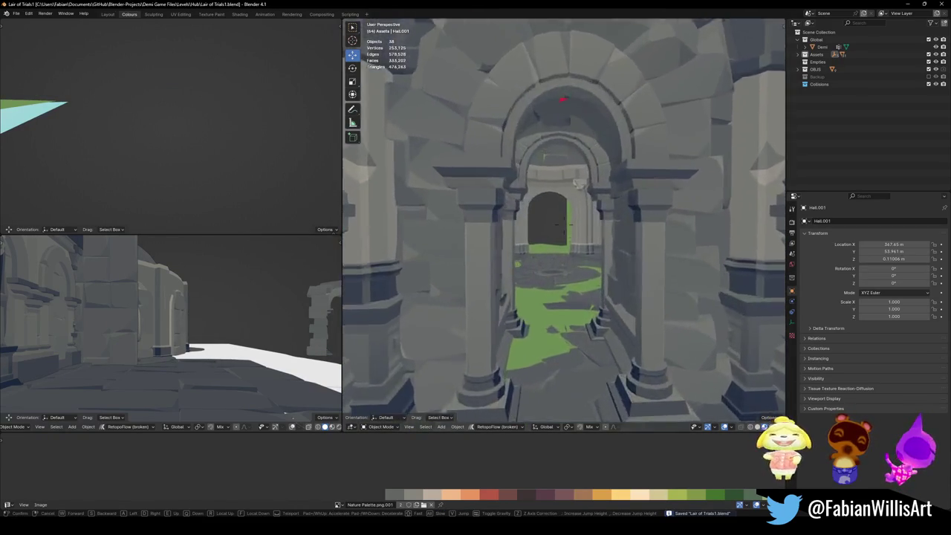
key("e")
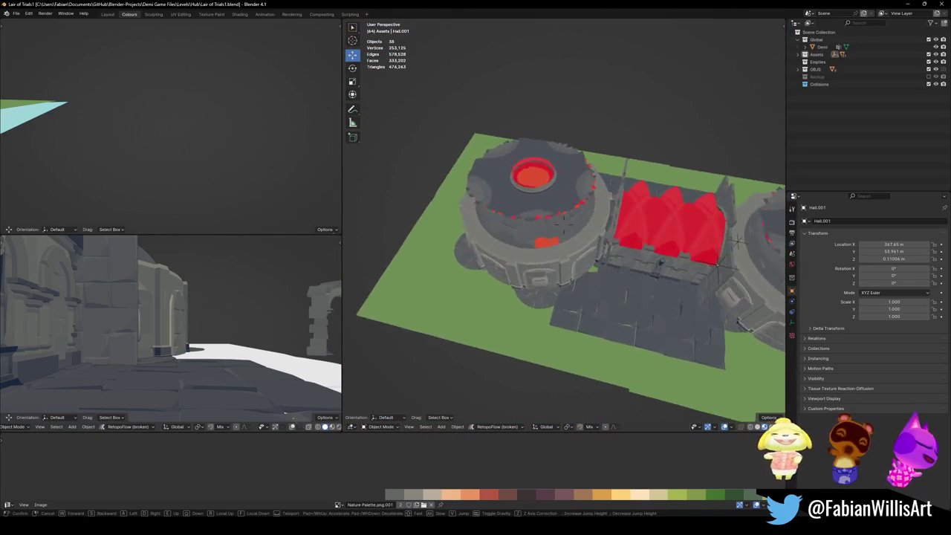
key("w")
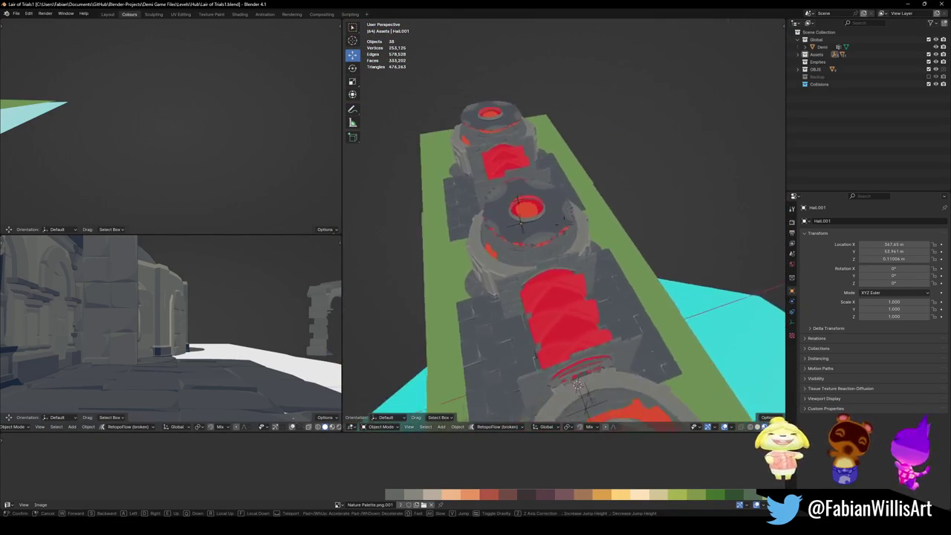
left_click(564, 221)
- Duplicate the hall pieces again, extending the strip to Hall.002 at 124.8 m
key("shift+d")
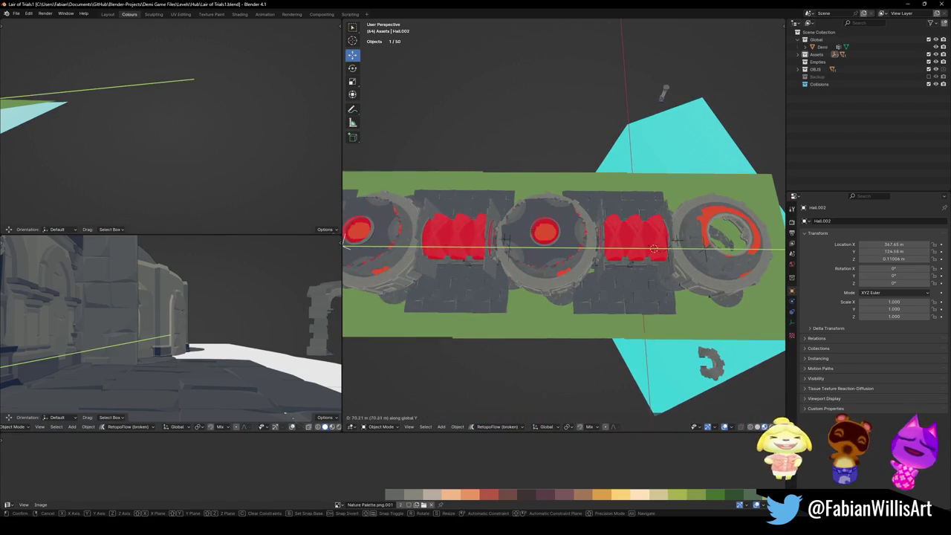
left_click(461, 241)
mouse_move(461, 241)
middle_mouse_down()
mouse_move(612, 247)
mouse_move(632, 223)
mouse_move(617, 267)
mouse_move(611, 226)
middle_mouse_up()
left_click(632, 223)
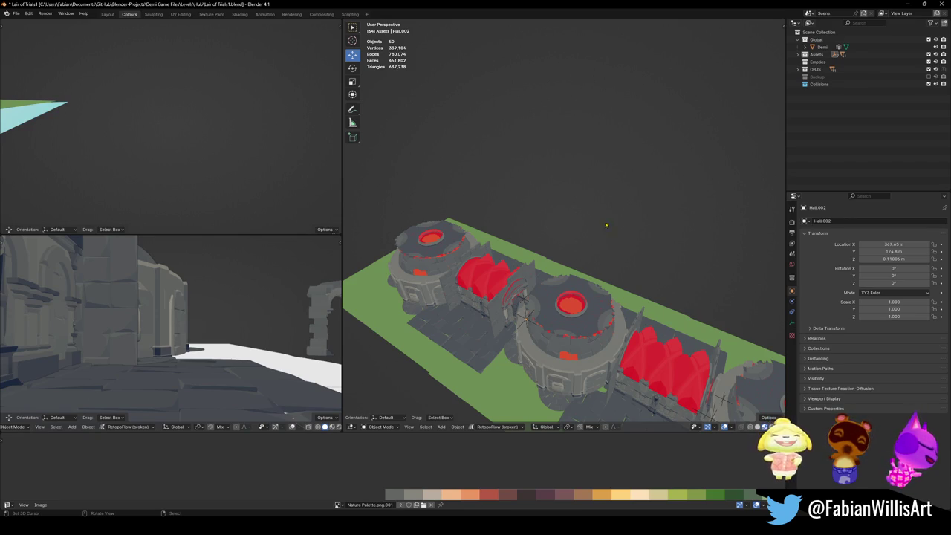
key("shift+grave")
key("w")
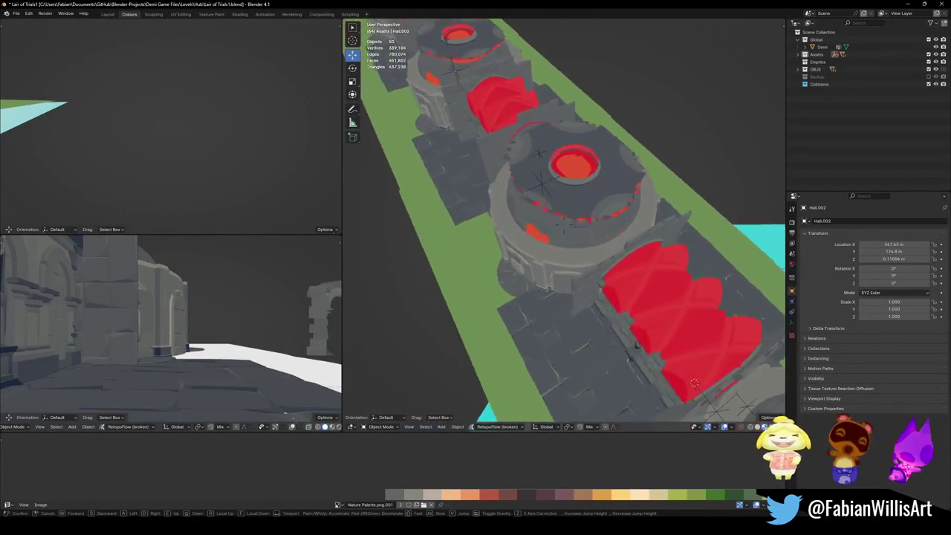
key("s")
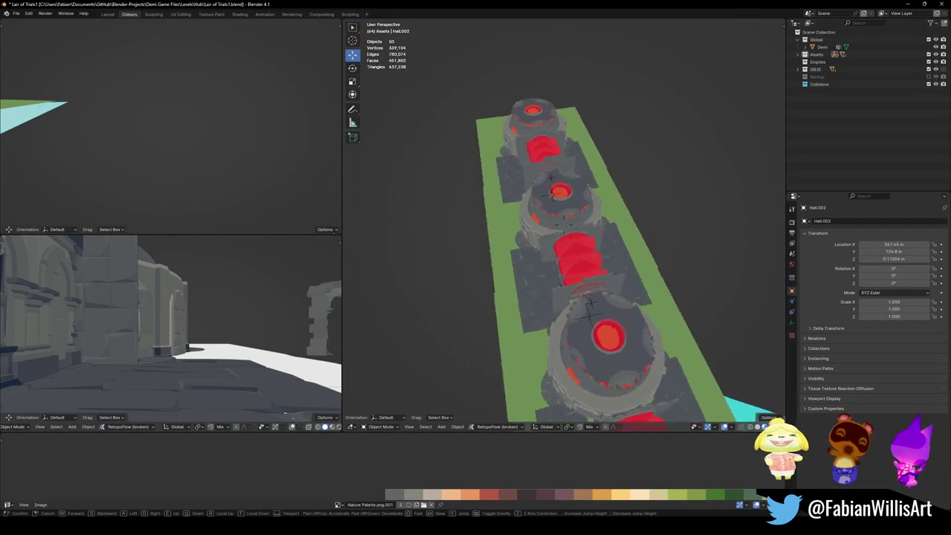
key("w")
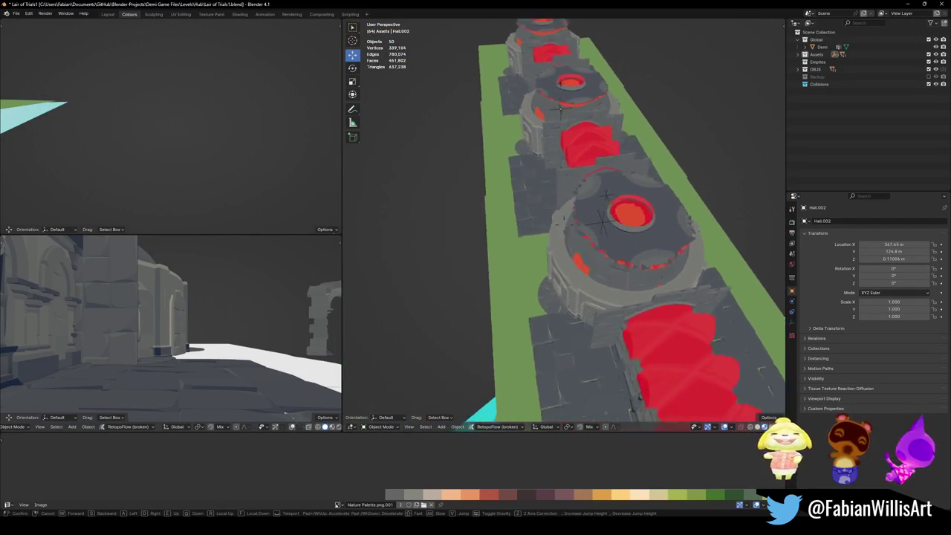
left_click(603, 223)
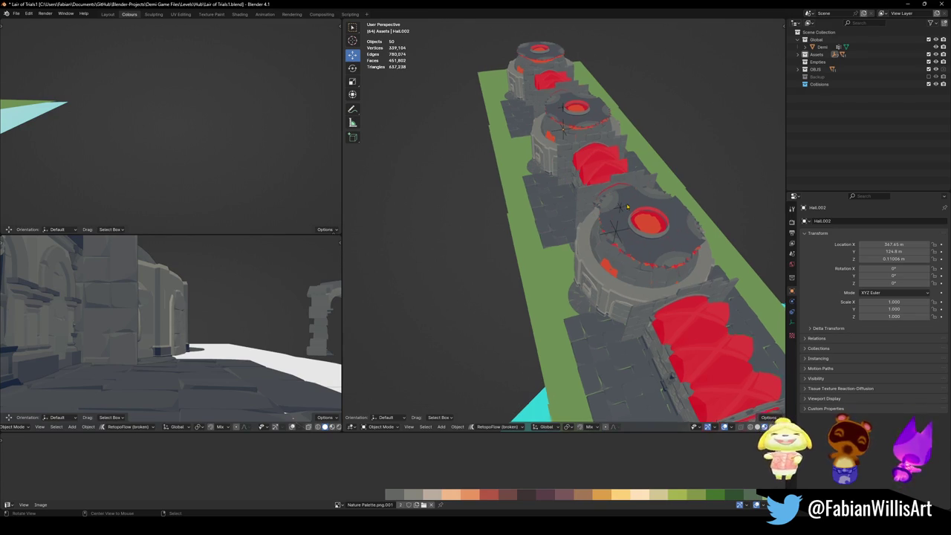
- Hide everything except the arena and save the file
middle_click_drag(627, 208, 639, 222)
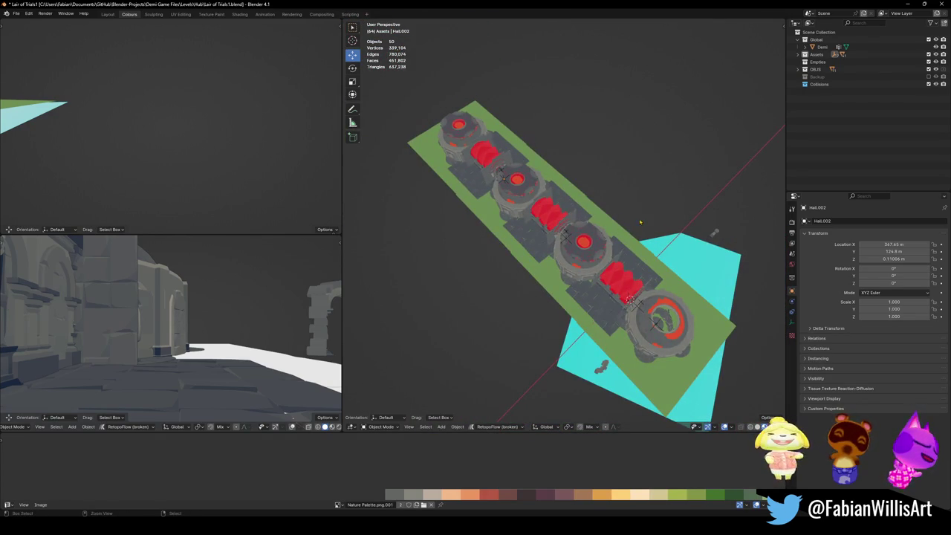
scroll(639, 221, "up", 5)
left_click(625, 220)
key("shift+h")
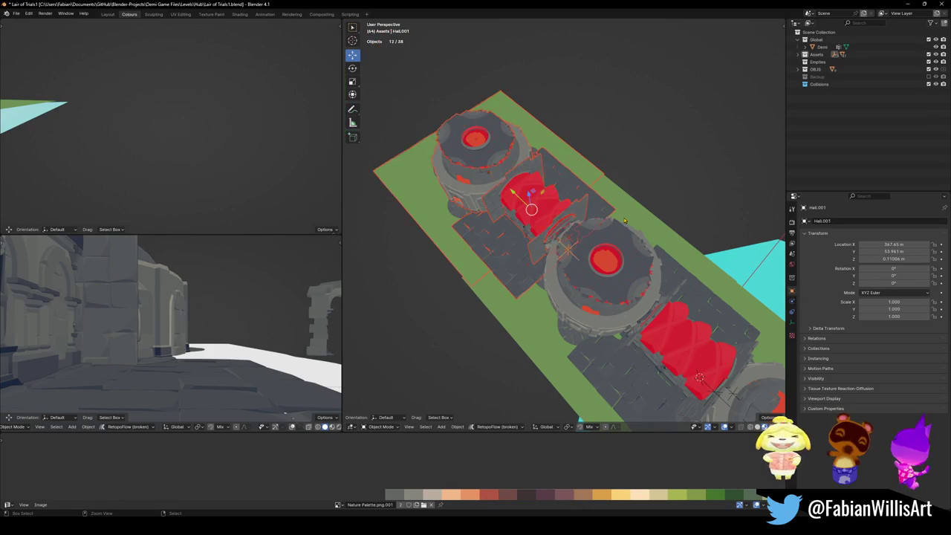
scroll(674, 344, "up", 3)
scroll(675, 345, "up", 3)
mouse_move(674, 345)
middle_mouse_down()
mouse_move(621, 250)
mouse_move(580, 344)
middle_mouse_up()
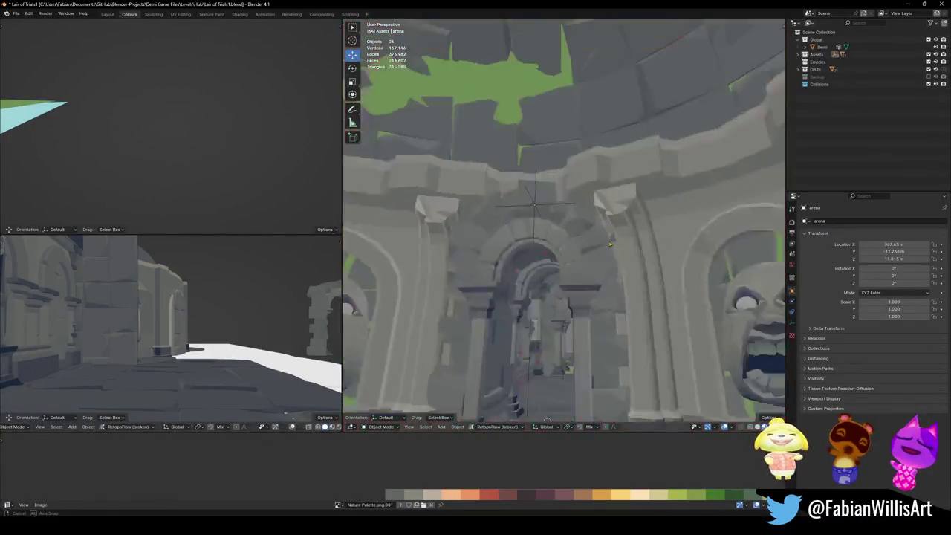
key("ctrl+s")
- Walk down the corridor into the arena and back to survey it
key("shift+grave")
key("w")
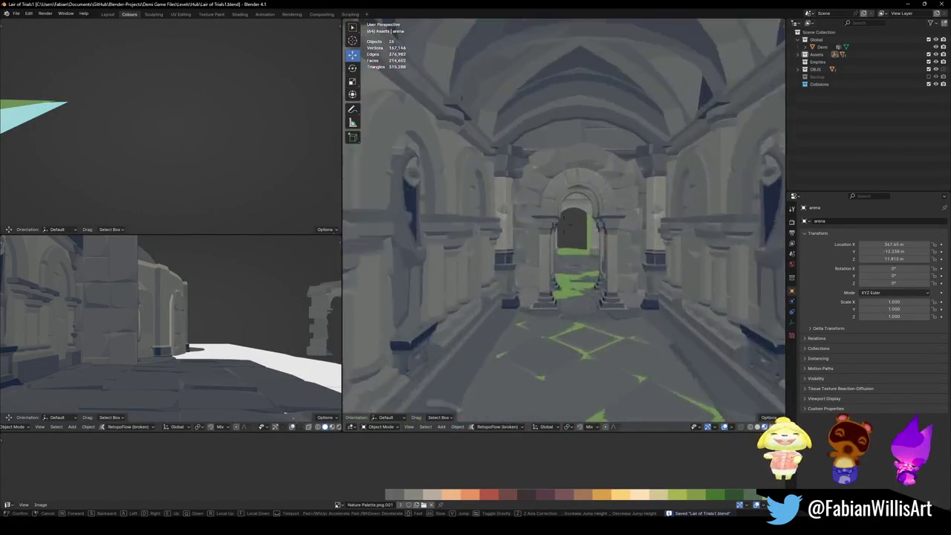
key("s")
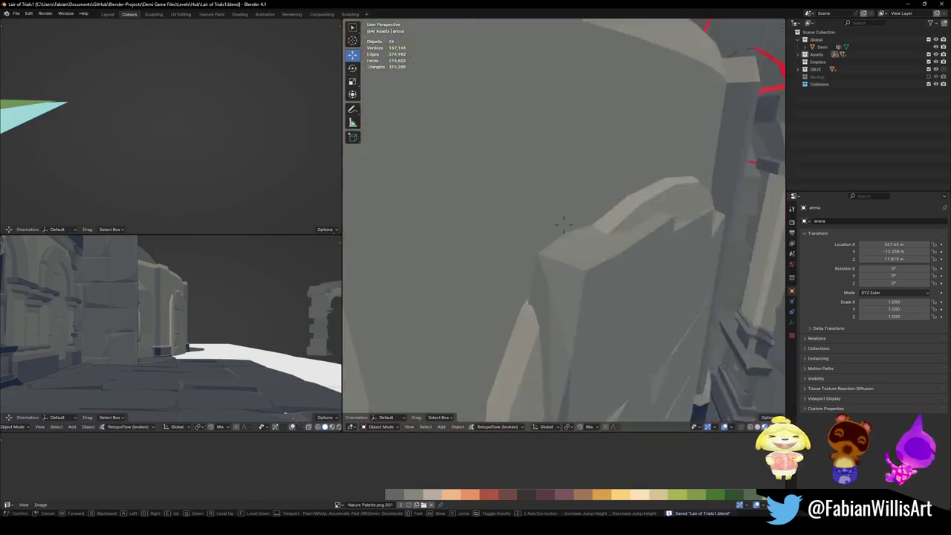
key("w")
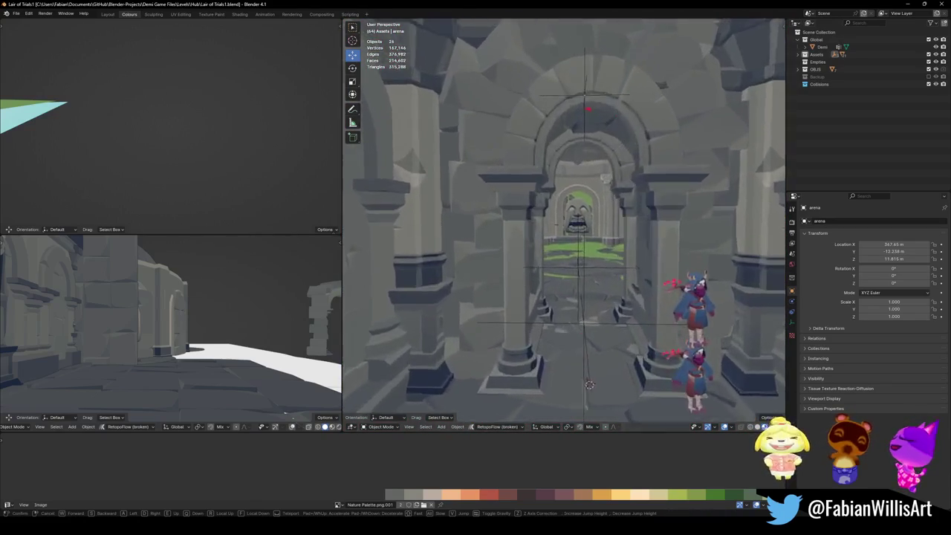
key("s")
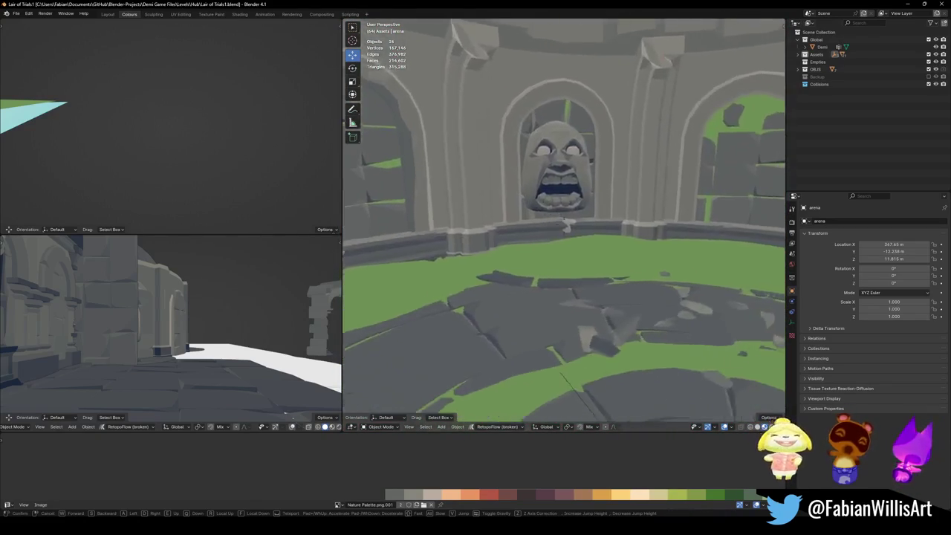
left_click(613, 260)
- Unhide the blue collision meshes, select Collision.001, and save
key("alt+h")
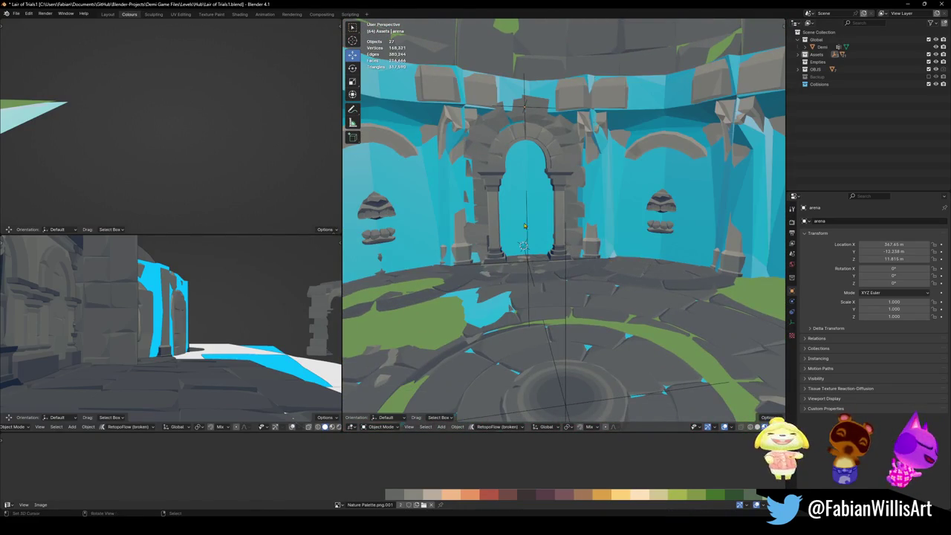
left_click(585, 224)
scroll(585, 225, "up", 3)
key("ctrl+s")
scroll(585, 224, "up", 5)
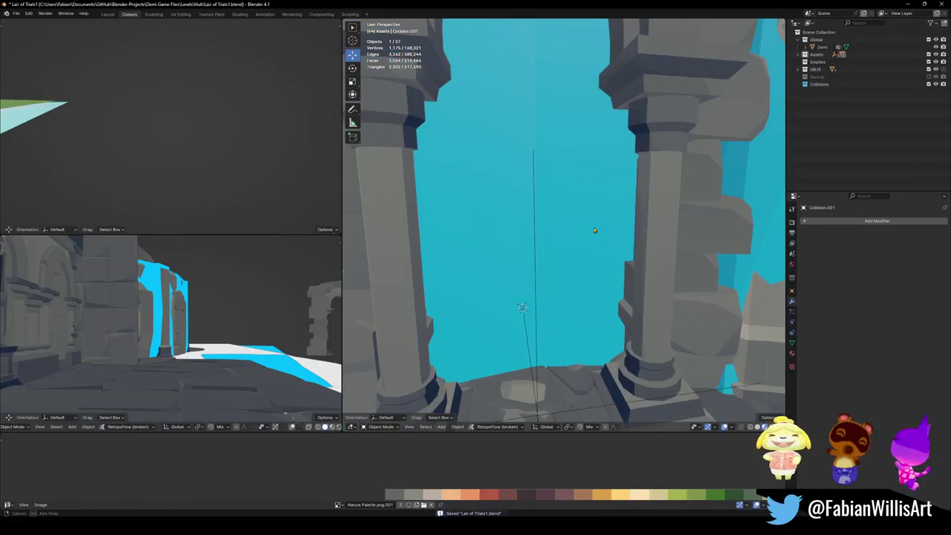
- On Collision.001, delete the two faces filling the first arch opening
key("Tab")
scroll(592, 227, "down", 3)
left_click(576, 261)
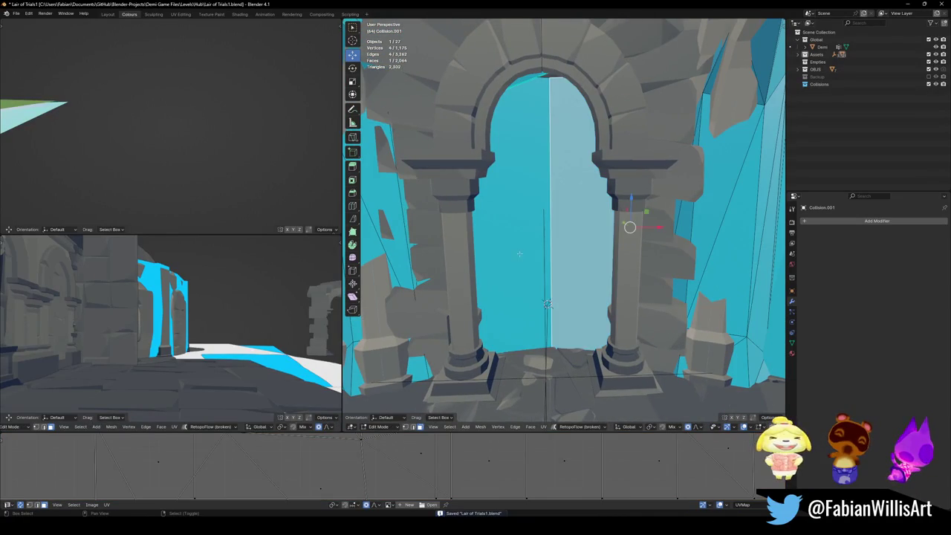
left_click(519, 254, "shift")
key("x")
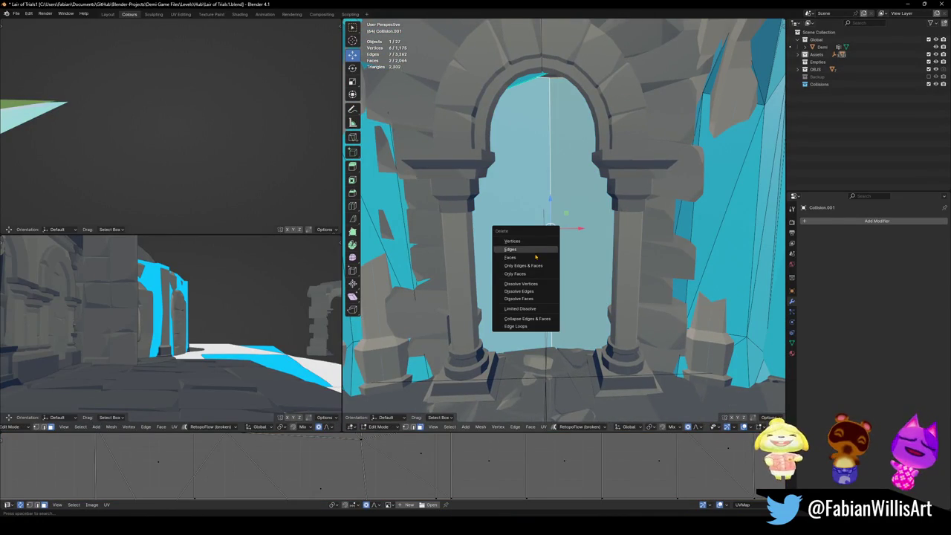
left_click(532, 254)
scroll(550, 260, "down", 4)
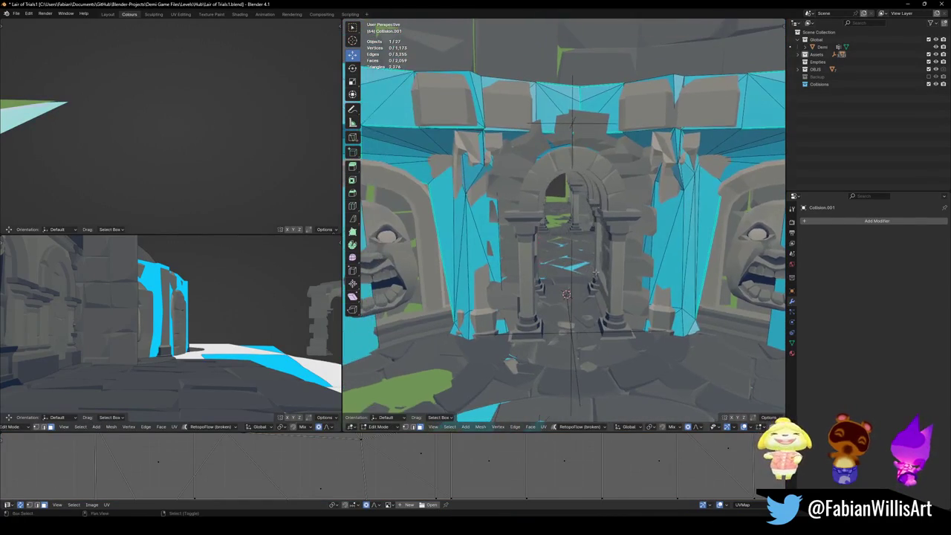
- Delete the faces filling the next arch opening and look through it
key("ctrl+z")
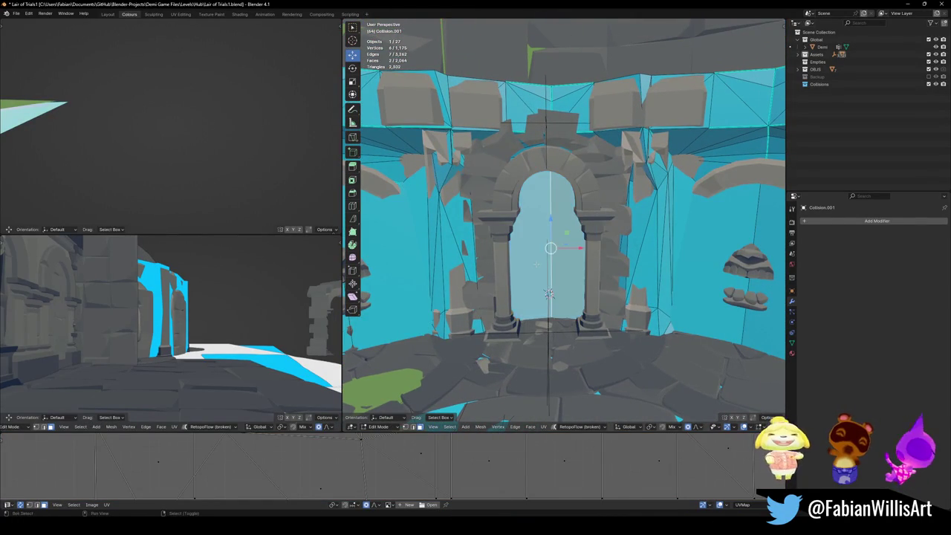
key("x")
left_click(530, 280)
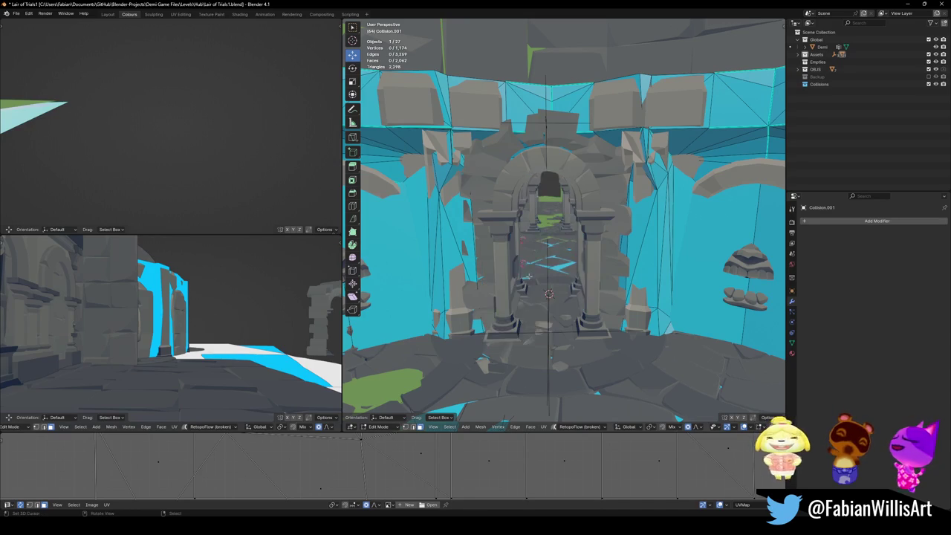
scroll(565, 245, "up", 4)
mouse_move(564, 245)
middle_mouse_down()
mouse_move(599, 237)
mouse_move(594, 256)
middle_mouse_up()
scroll(599, 238, "up", 5)
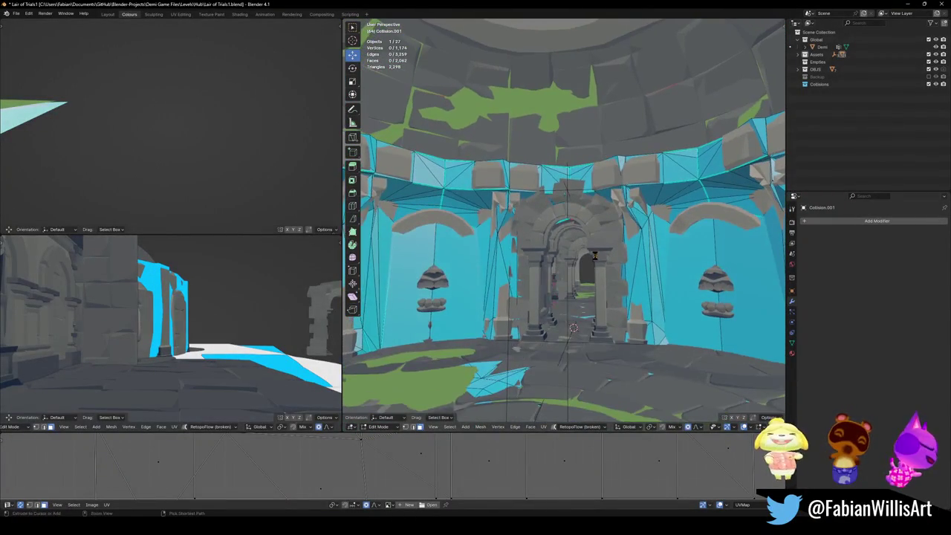
- Save the file and walk through the scene to test the opened arches
key("ctrl+s")
key("shift+grave")
key("w")
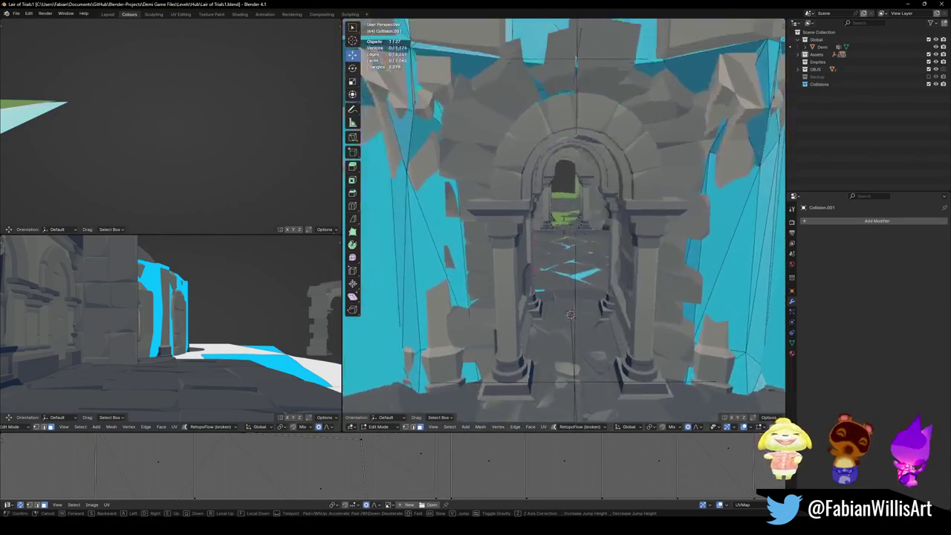
left_click(571, 307)
key("Tab")
- Select arch doorway Cube.075 and try a convex hull on the right column, then cancel it
left_click(608, 267)
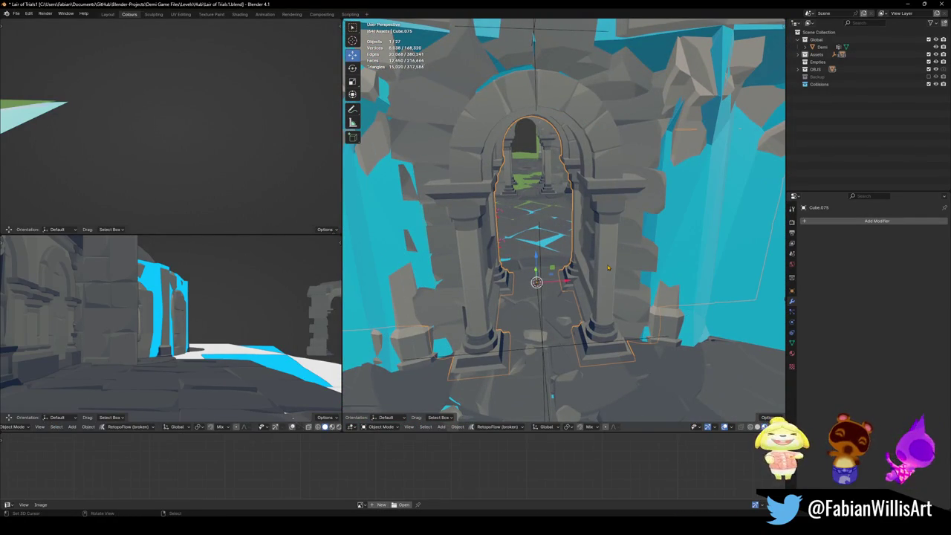
key("Tab")
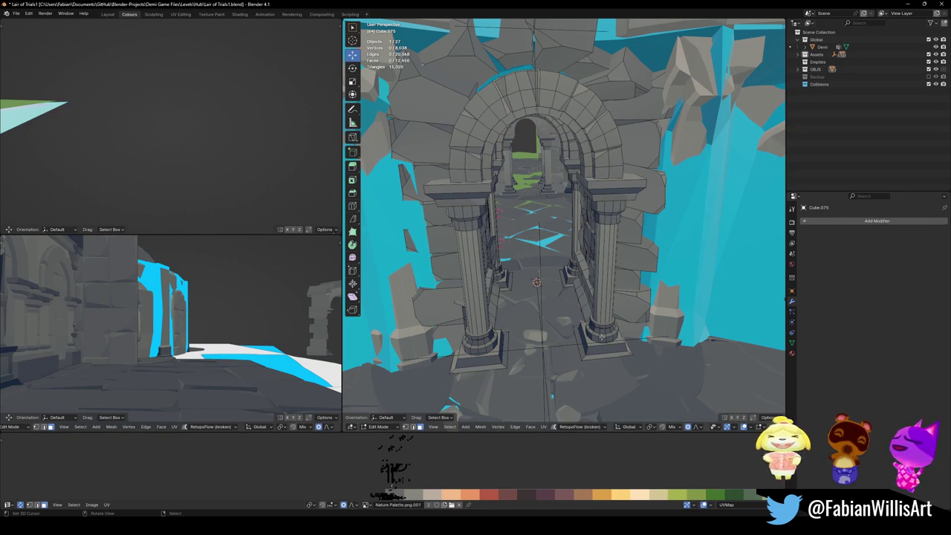
key("l")
key("l")
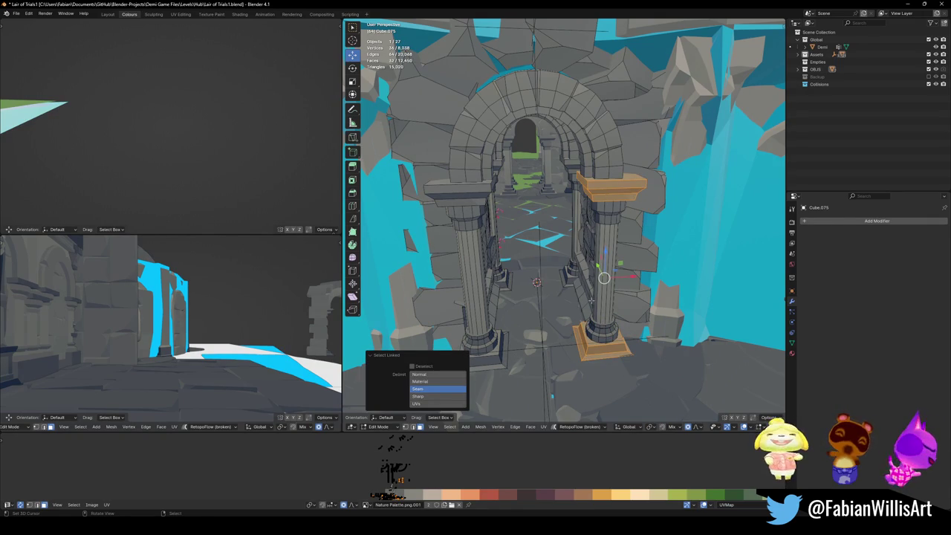
key("shift+alt+c")
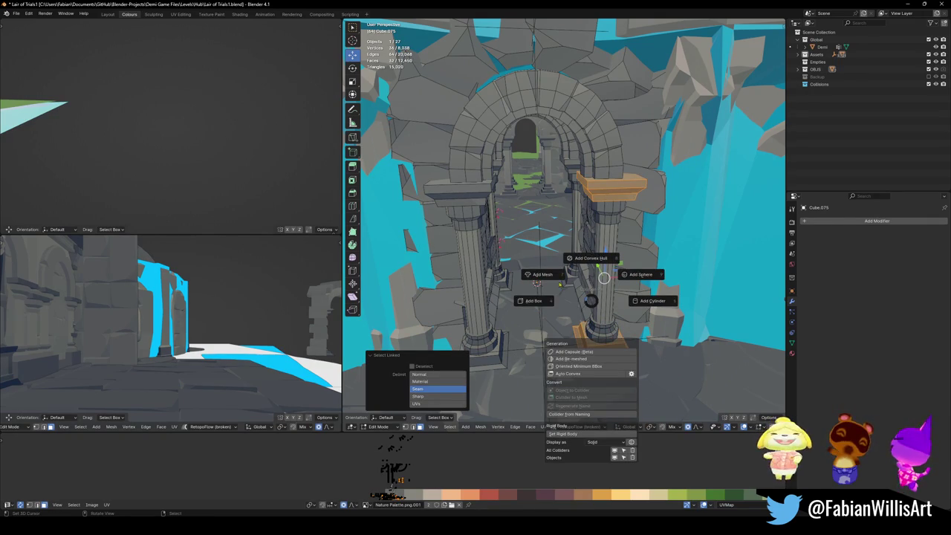
left_click(587, 259)
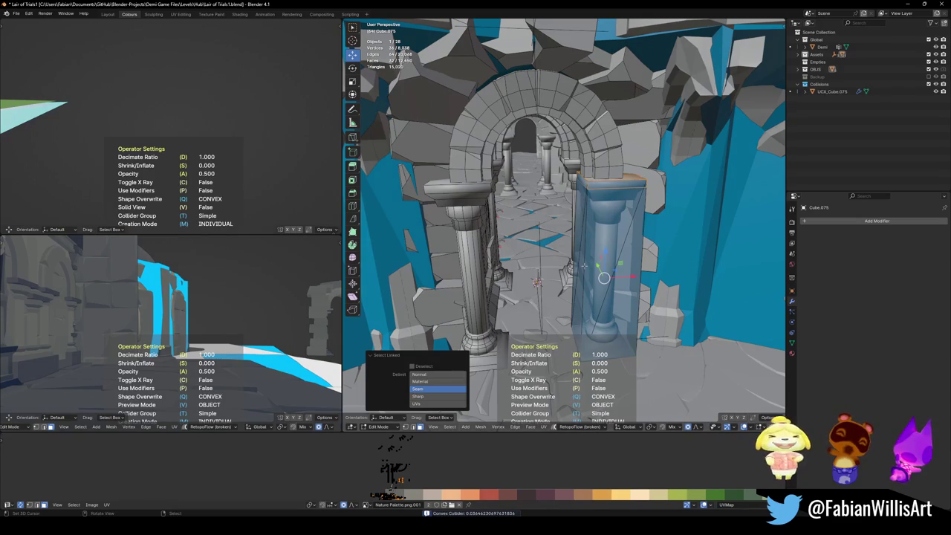
key("Escape")
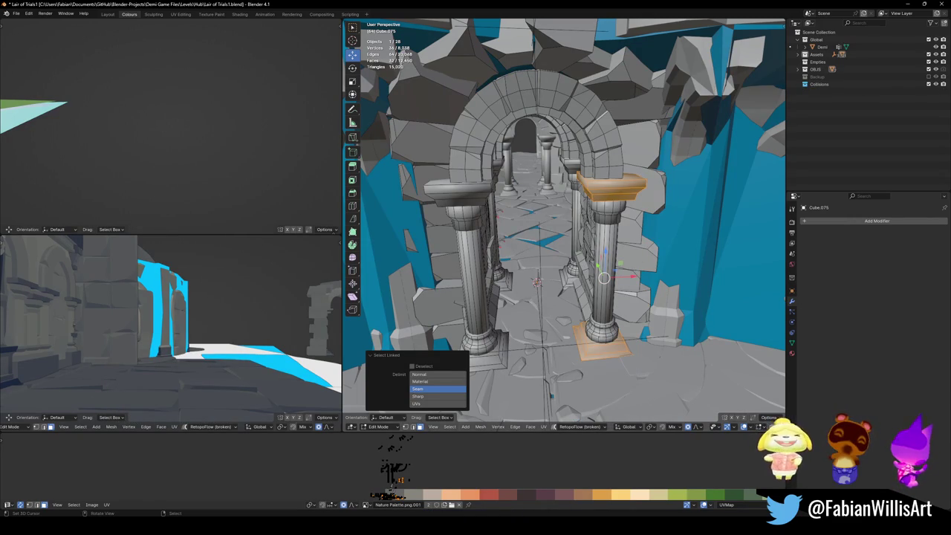
- Wrap the right column's shaft and capital in a convex hull, inspect it, then undo it
key("l")
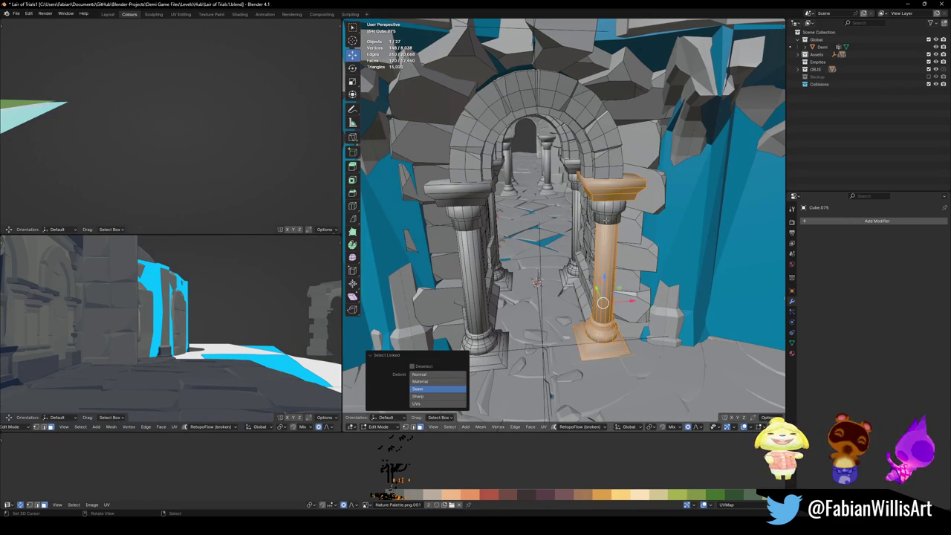
key("l")
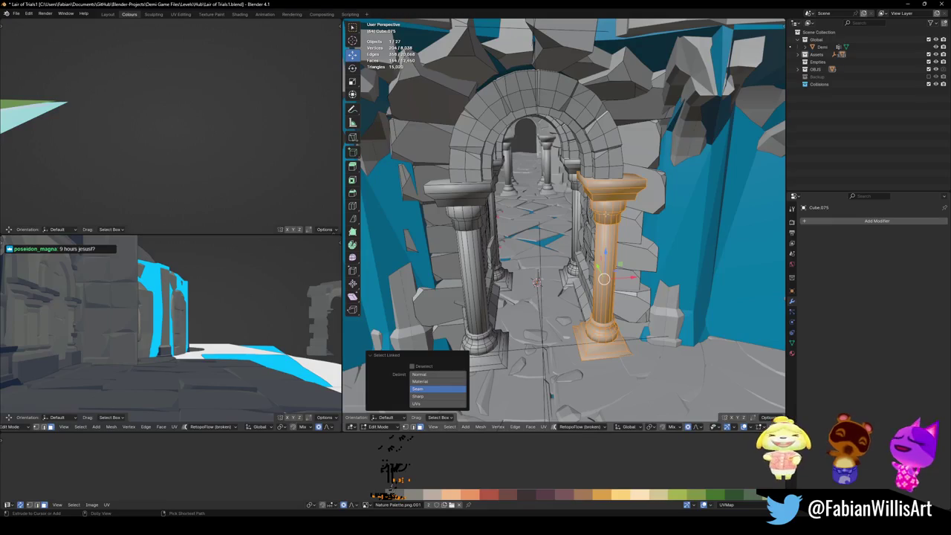
key("shift+alt+c")
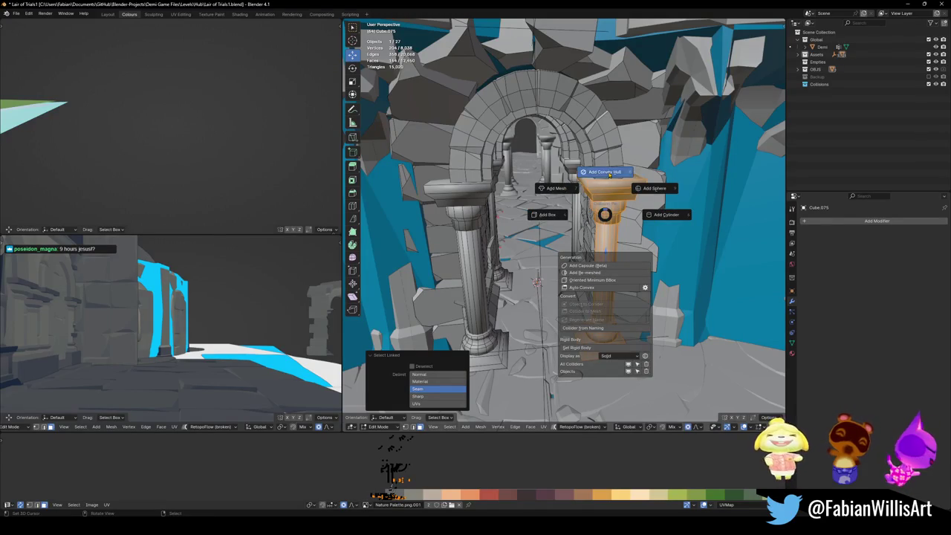
left_click(599, 173)
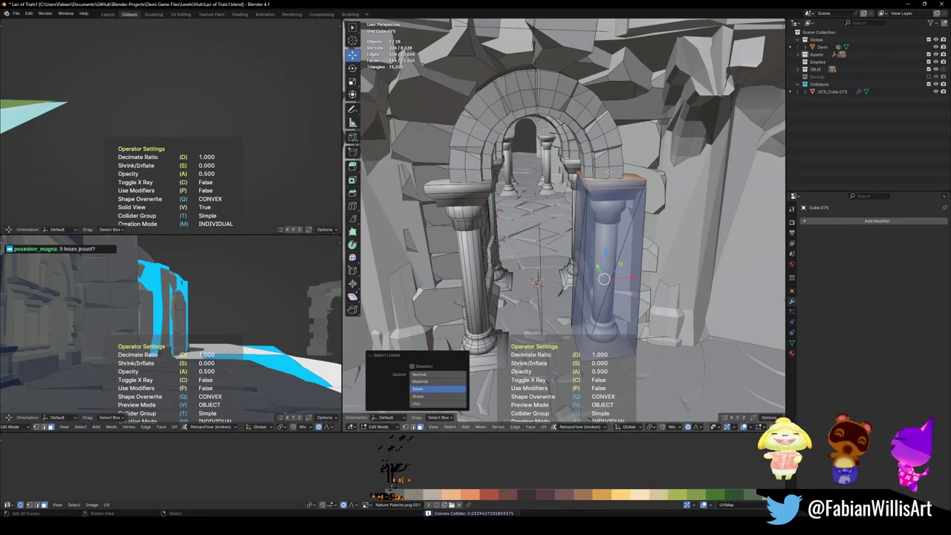
key("Tab")
mouse_move(609, 170)
middle_mouse_down()
mouse_move(529, 209)
mouse_move(565, 223)
middle_mouse_up()
key("ctrl+z")
key("ctrl+z")
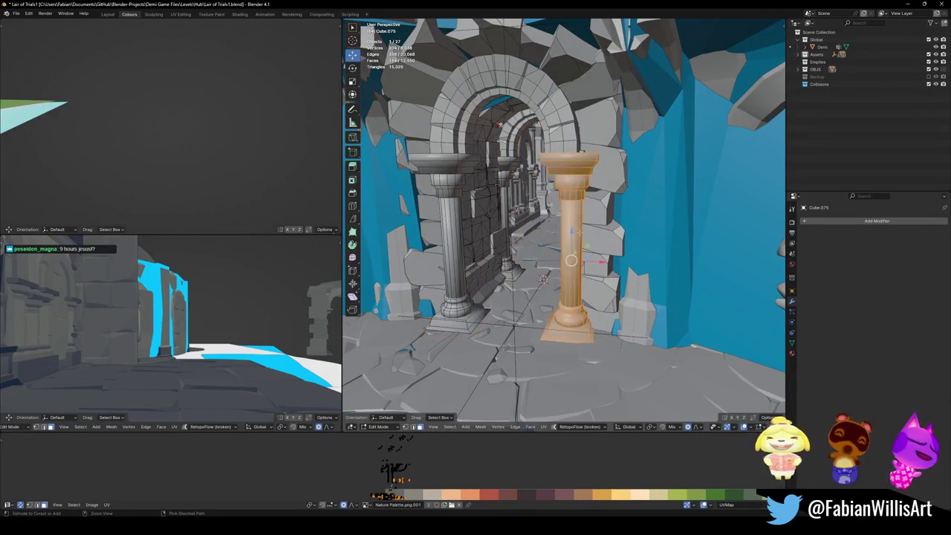
- Select only the right column's base and wrap it in a convex hull collider
key("alt+a")
key("l")
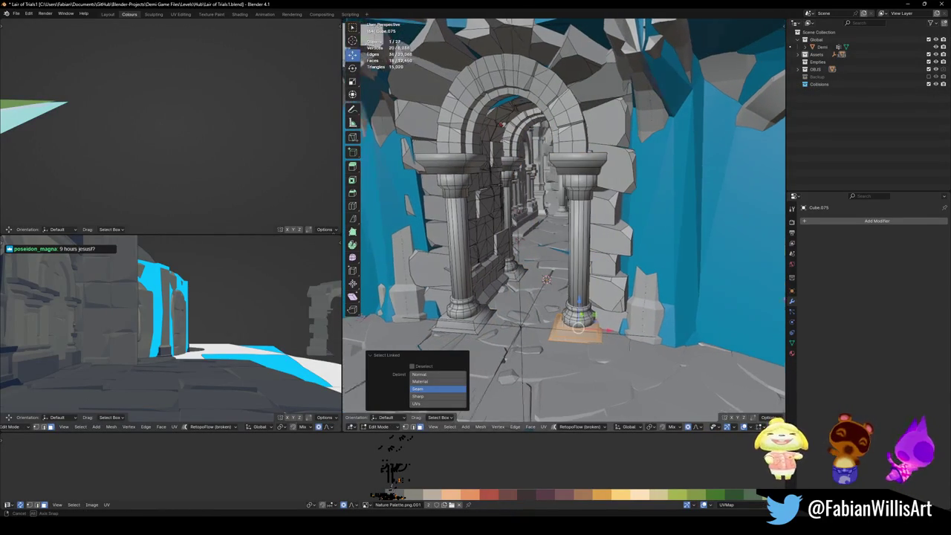
middle_click_drag(595, 298, 631, 317)
scroll(632, 318, "up", 5)
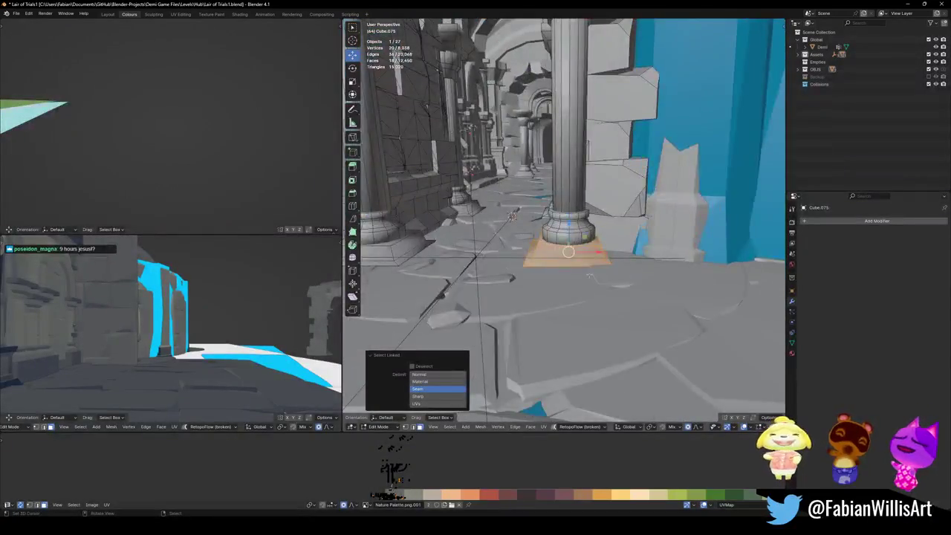
scroll(631, 318, "up", 3)
key("shift+c")
left_click(583, 254)
middle_click_drag(583, 253, 578, 262, "shift")
scroll(577, 262, "down", 2)
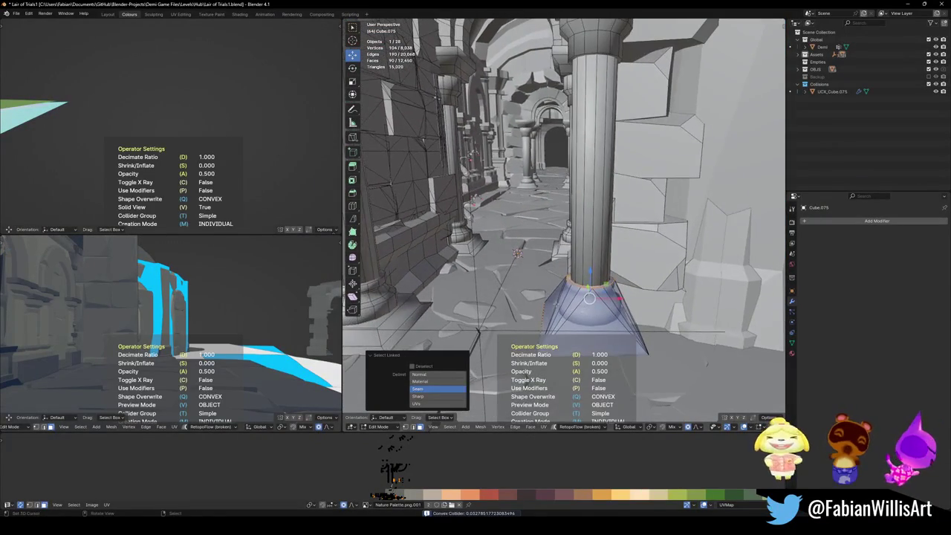
- Select the right column's shaft and give it its own convex hull collider
key("Tab")
scroll(580, 272, "down", 3)
scroll(582, 280, "down", 2)
key("Tab")
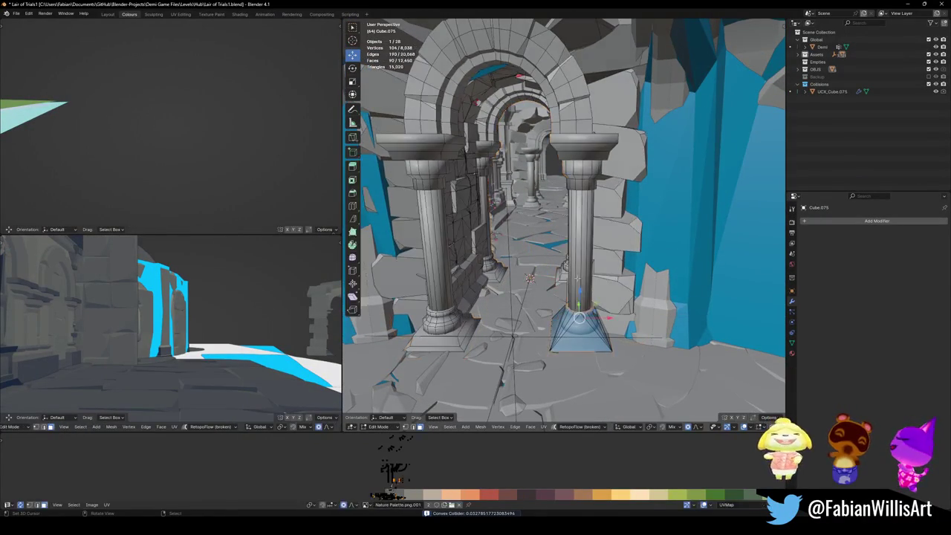
key("l")
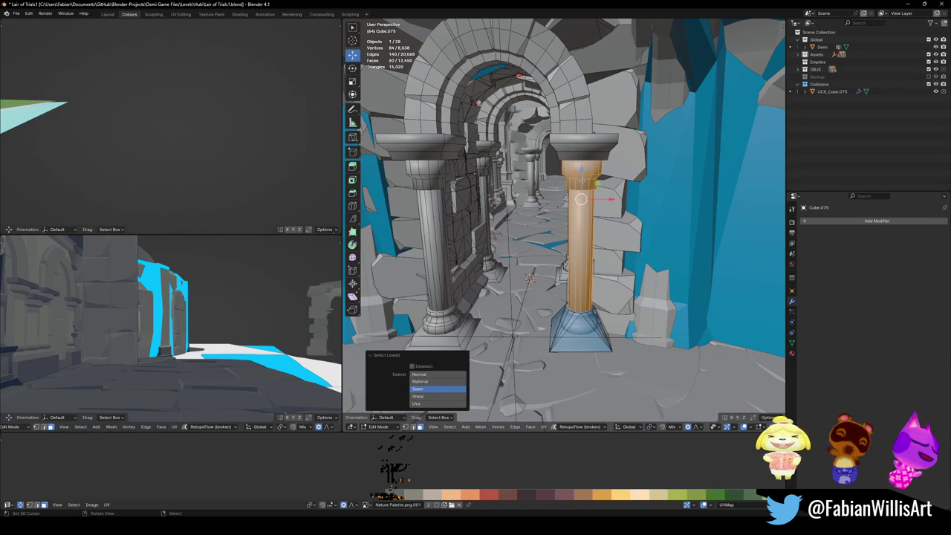
key("shift+alt+c")
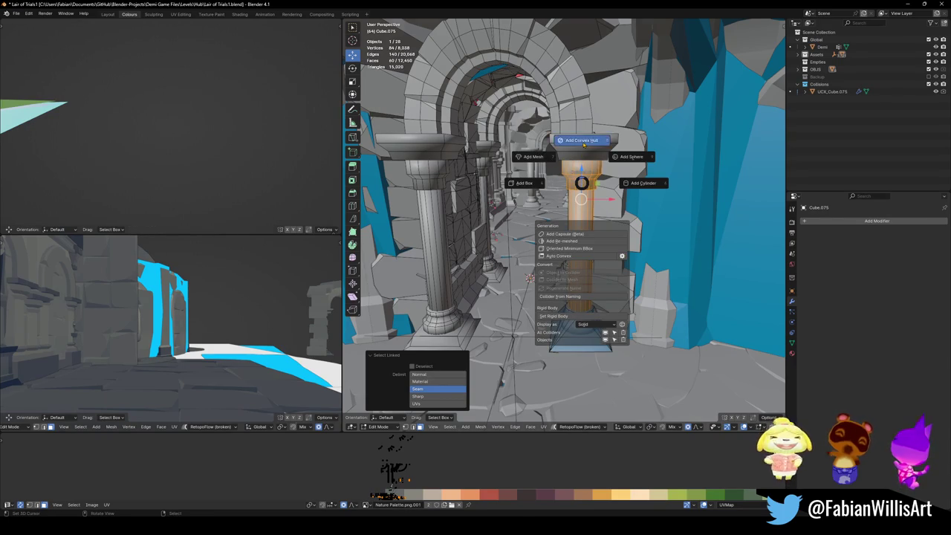
left_click(584, 144)
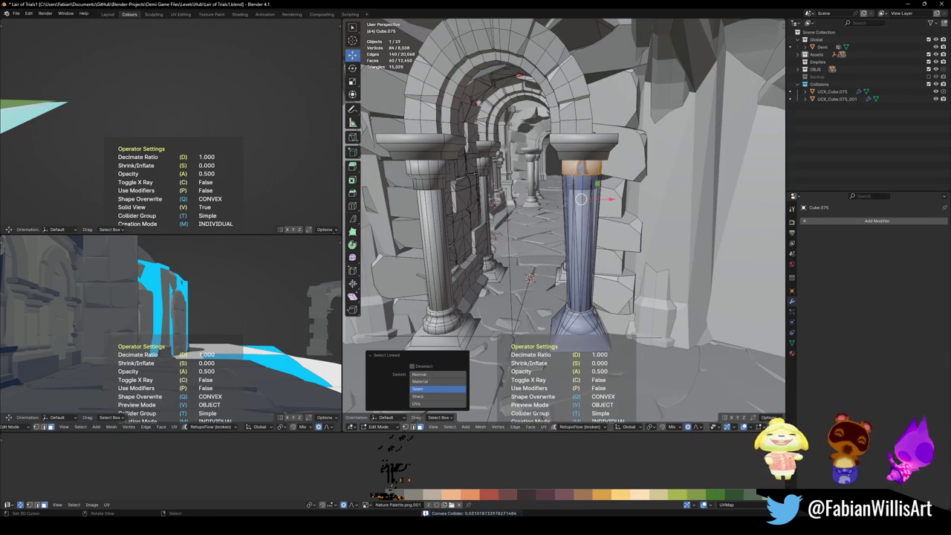
key("Tab")
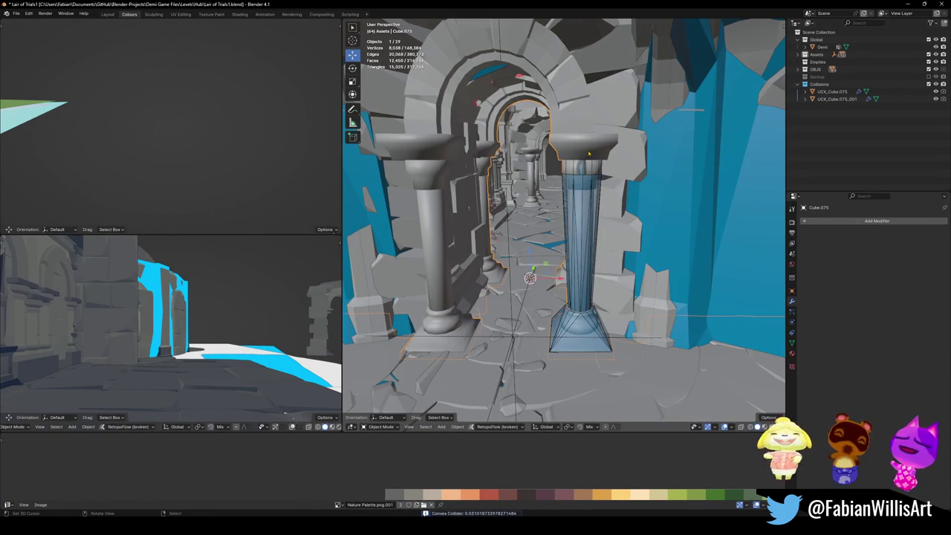
- Add a convex hull collider around the right column's capital and save the file
key("Tab")
key("l")
key("alt+shift+c")
left_click(591, 117)
key("Tab")
key("alt+a")
key("ctrl+s")
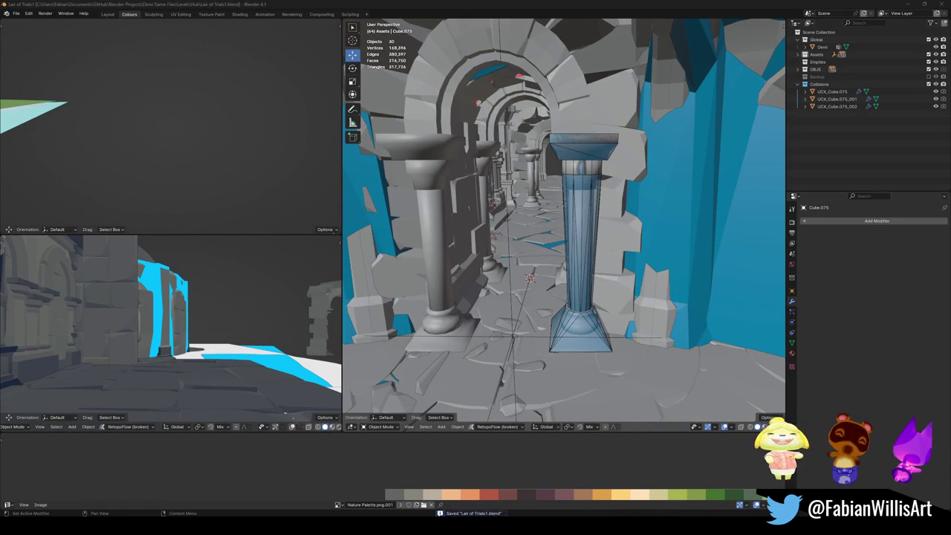
- Select the pillar-and-arch mesh and wrap the left pillar's base in a convex hull collider
middle_click_drag(506, 305, 524, 311)
left_click(524, 311)
key("Tab")
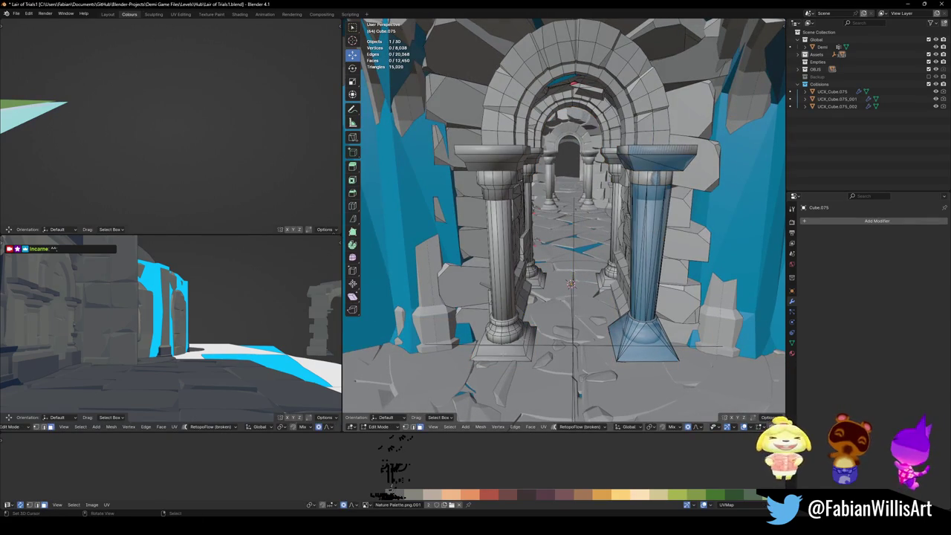
key("l")
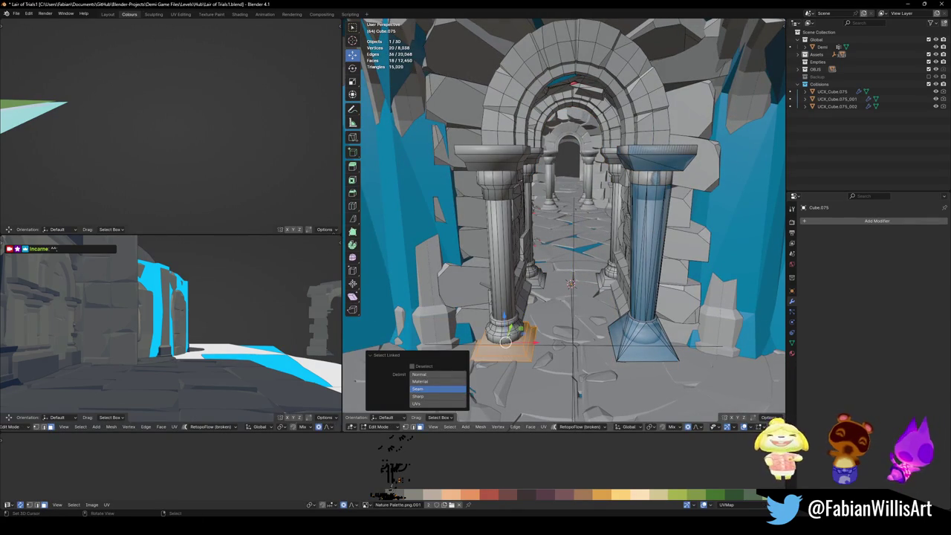
key("l")
middle_click_drag(526, 305, 526, 305)
right_click(526, 306)
key("Escape")
key("shift+alt+c")
left_click(527, 266)
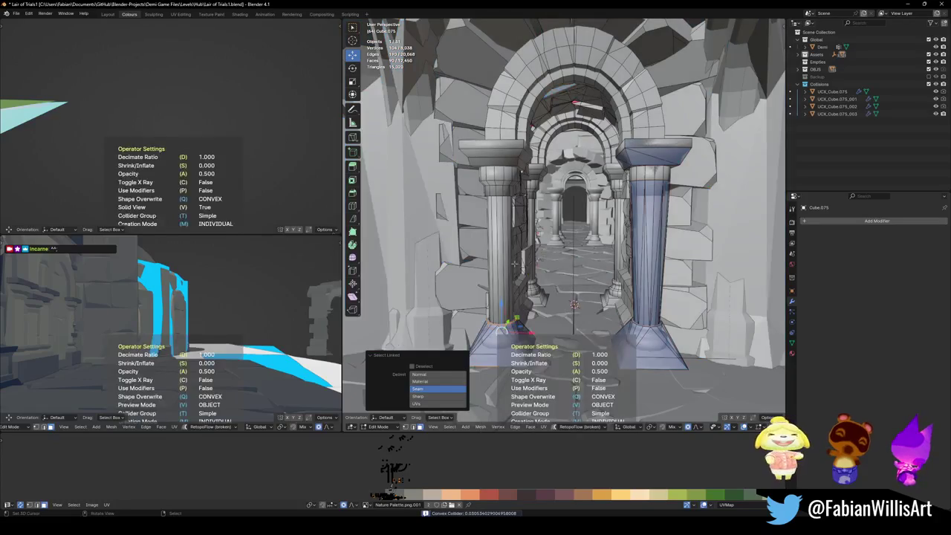
- Wrap the left pillar's shaft and capital in one convex hull collider and save
key("alt+a")
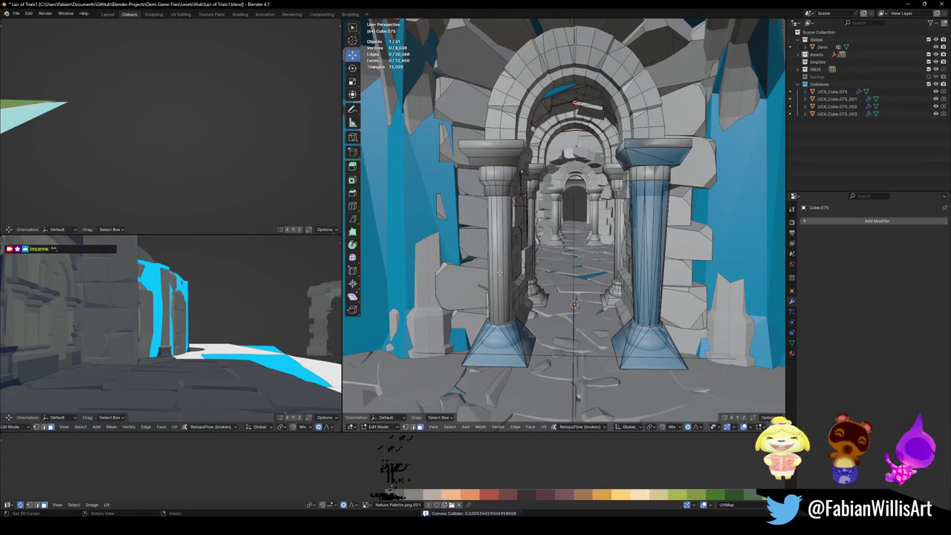
key("l")
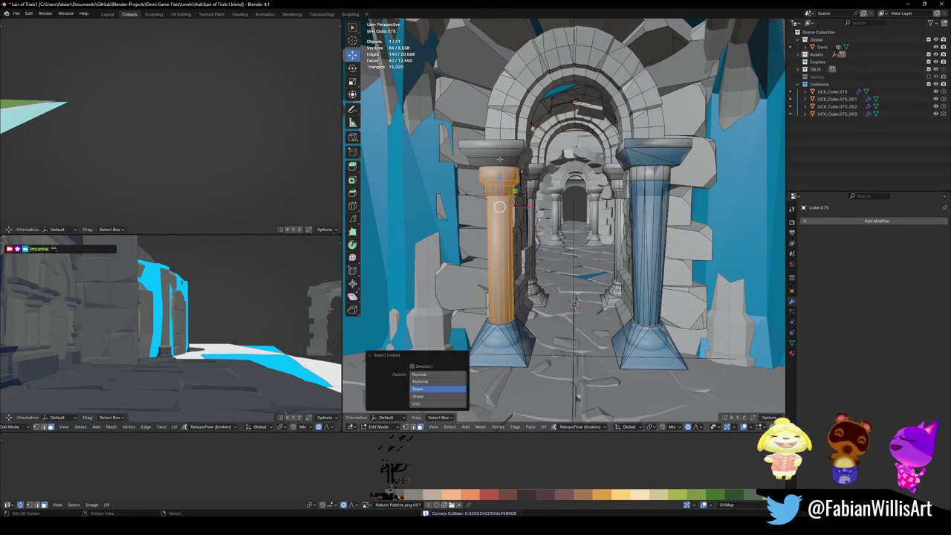
key("l")
key("shift+alt+c")
left_click(500, 116)
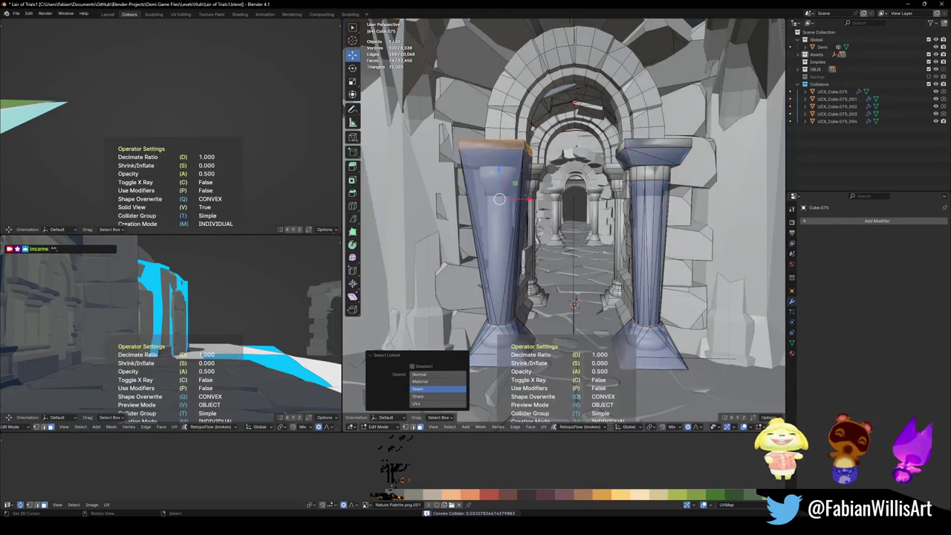
key("ctrl+s")
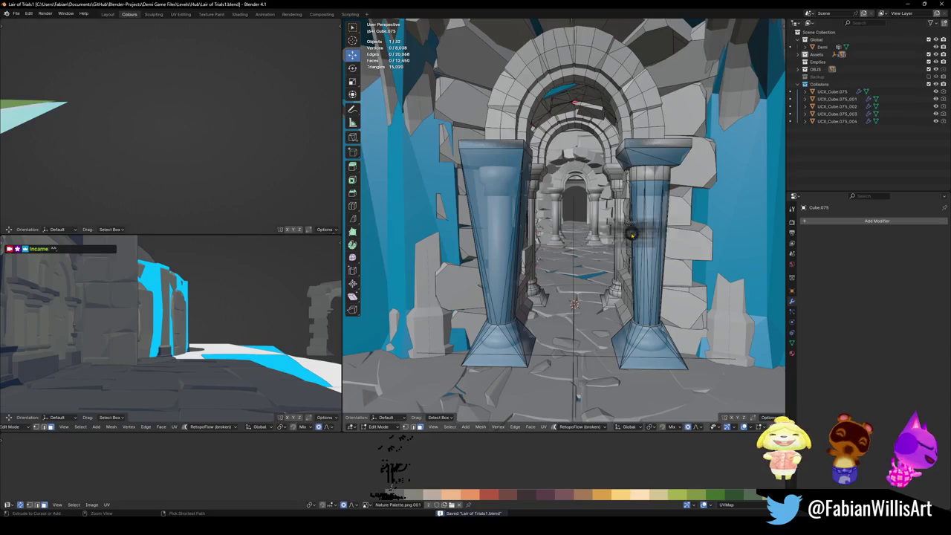
key("Tab")
- Give the arch's ring of stones a mesh-shaped collider
middle_click_drag(610, 255, 491, 148)
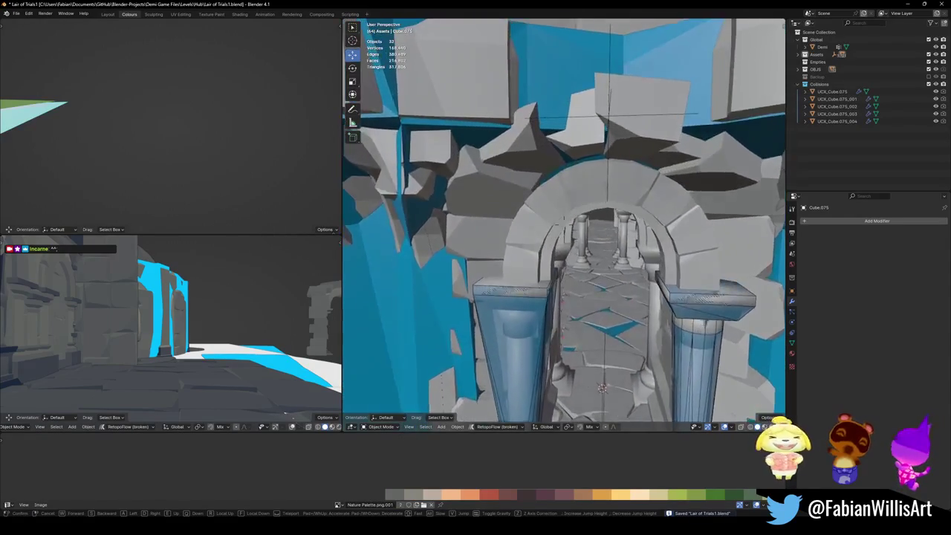
key("Tab")
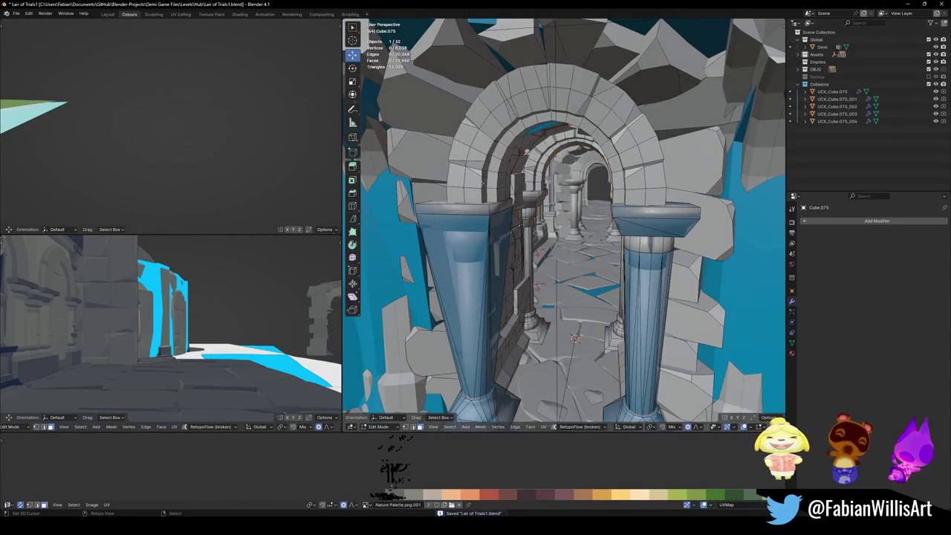
key("l")
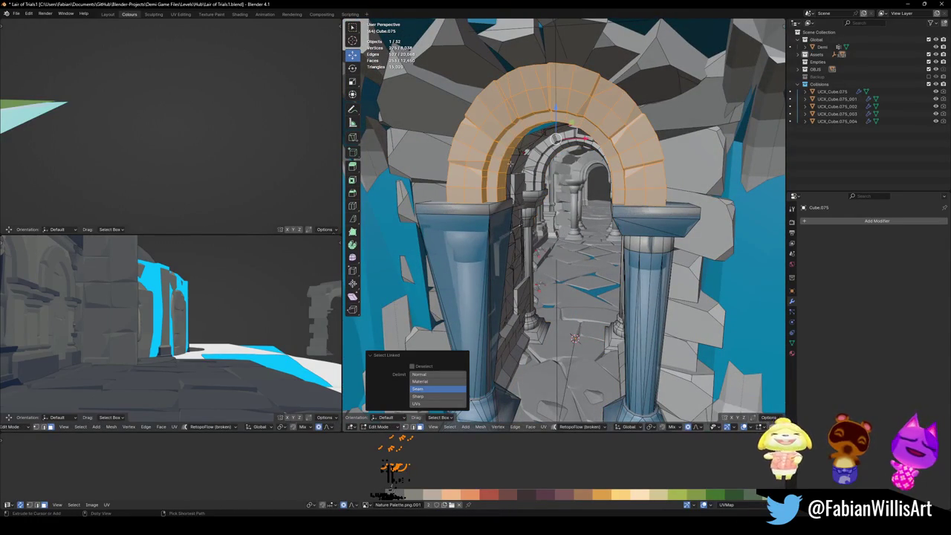
key("shift+alt+c")
left_click(458, 139)
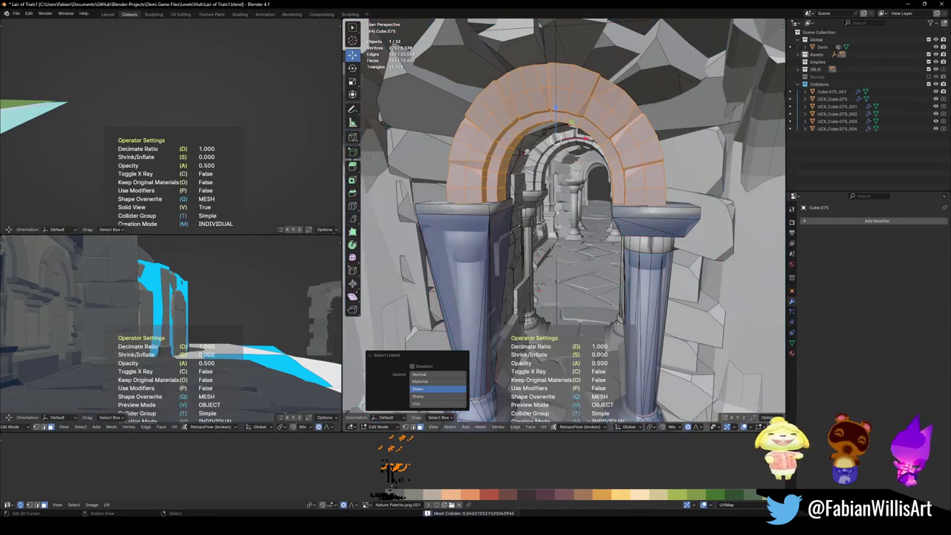